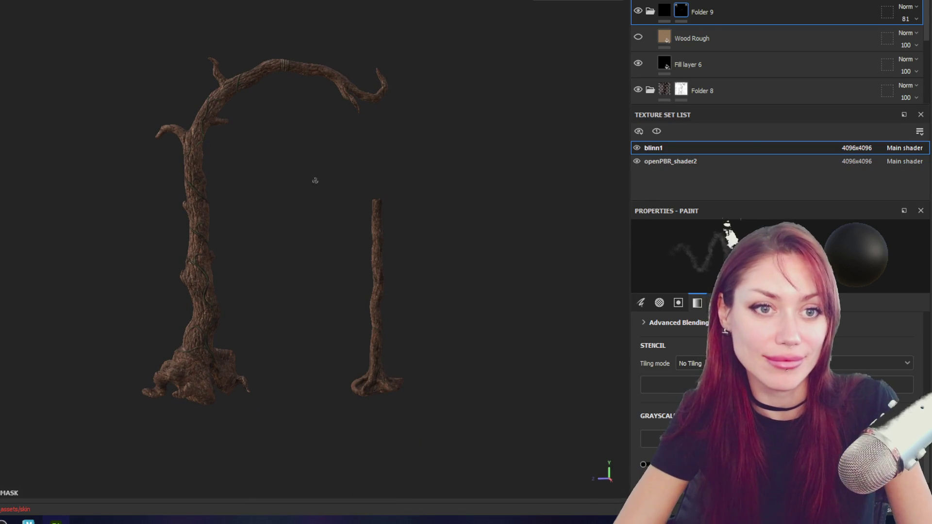
Export all eight textures with the Unity HD Render Pipeline (Metallic Standard) template.
{"action": "scroll", "coordinate": [281, 155], "scroll_direction": "up", "scroll_amount": 2}
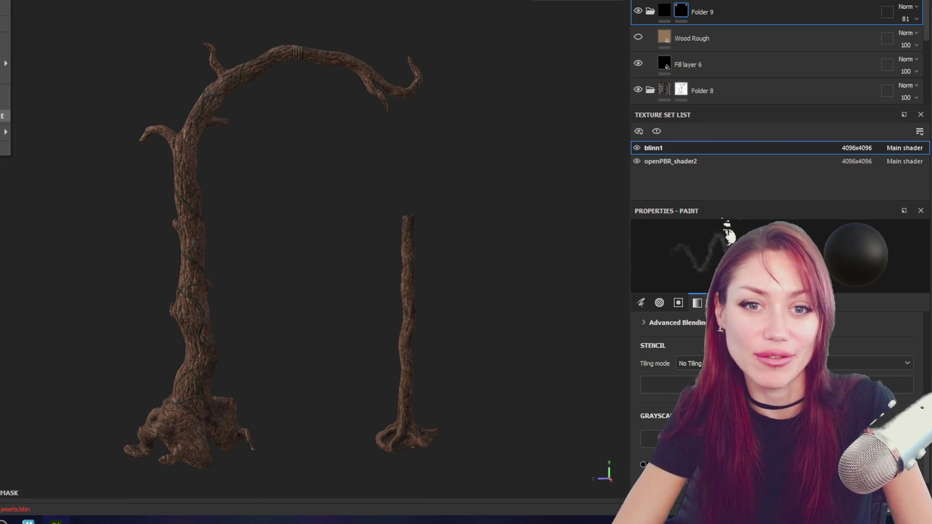
{"action": "key", "text": "ctrl+shift+e"}
{"action": "mouse_move", "coordinate": [493, 23]}
{"action": "left_mouse_down"}
{"action": "mouse_move", "coordinate": [1, 121]}
{"action": "mouse_move", "coordinate": [374, 51]}
{"action": "left_mouse_up"}
{"action": "left_click", "coordinate": [369, 136]}
{"action": "left_click", "coordinate": [429, 77]}
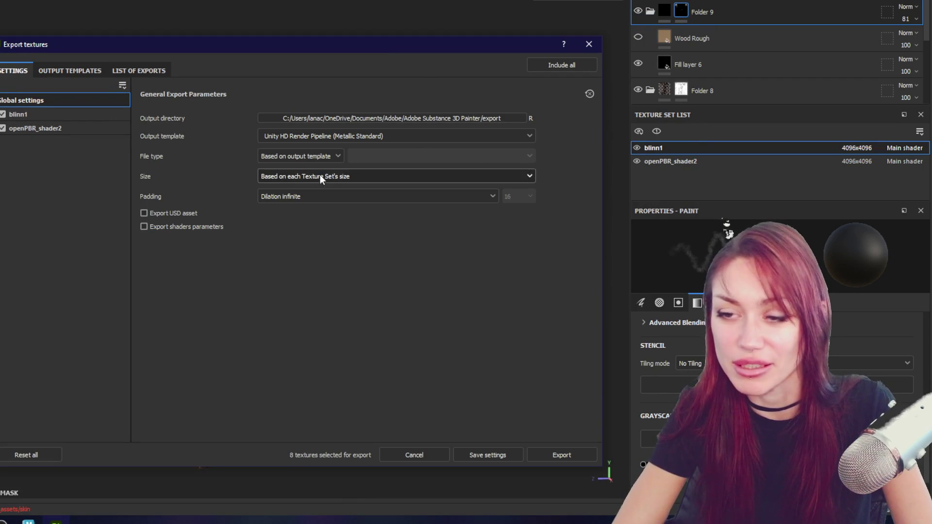
{"action": "left_click", "coordinate": [549, 453]}
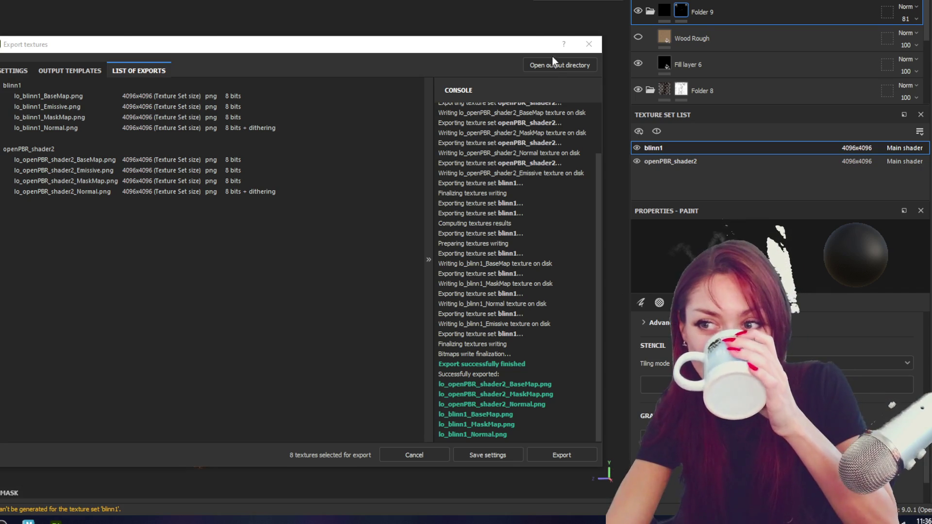
Close the export window and switch over to Maya.
{"action": "left_click", "coordinate": [589, 44]}
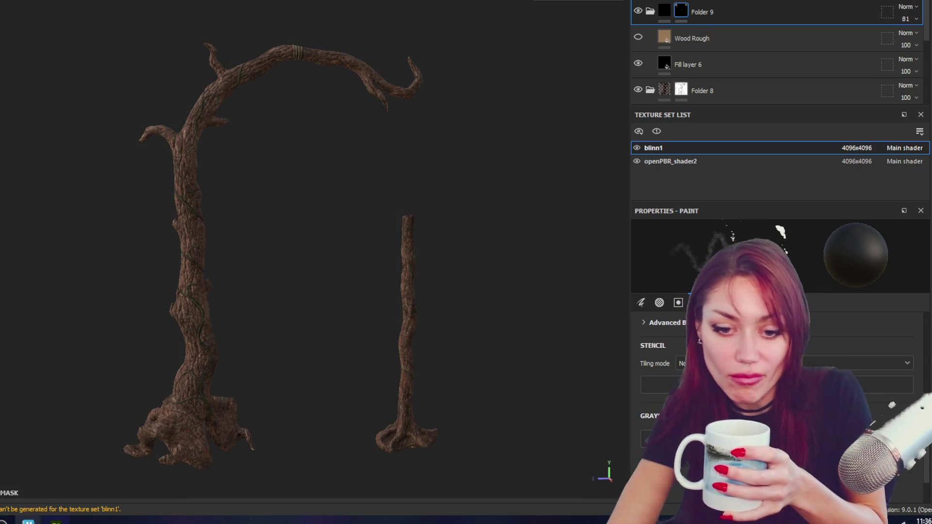
{"action": "mouse_move", "coordinate": [28, 520]}
{"action": "left_click", "coordinate": [60, 491]}
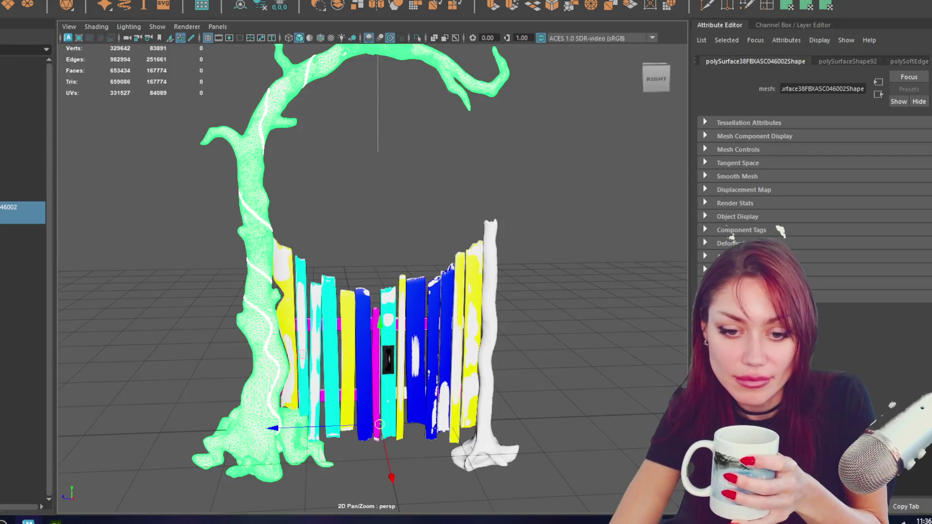
Deselect the gate, start a new Maya scene past the save prompt, and return to Substance Painter.
{"action": "mouse_move", "coordinate": [28, 520]}
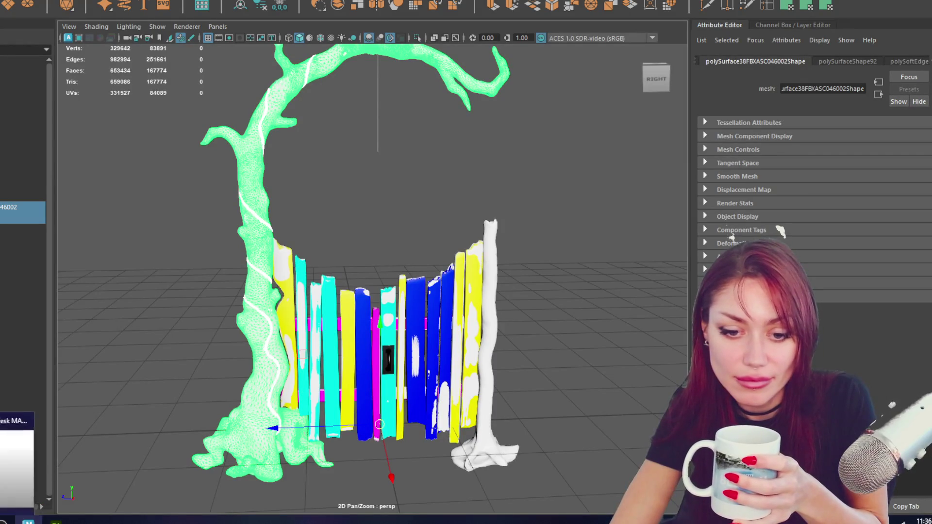
{"action": "left_click", "coordinate": [620, 180]}
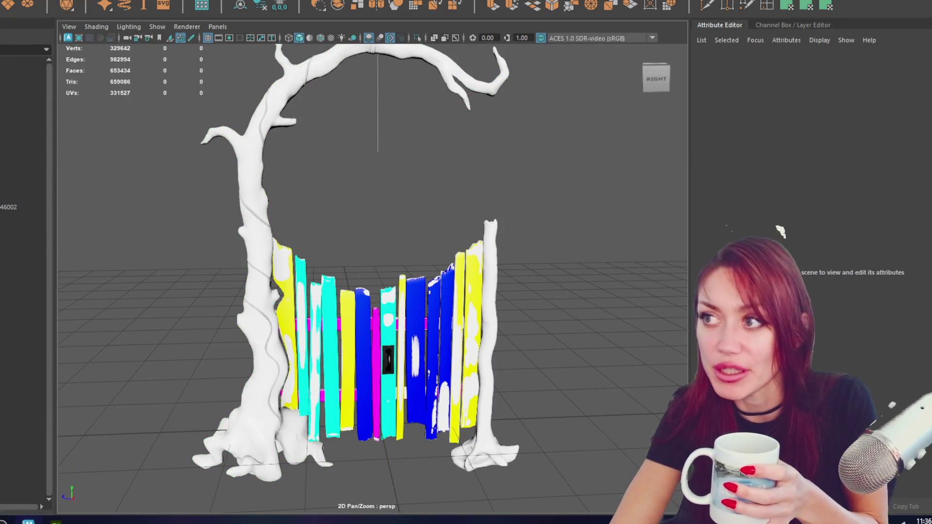
{"action": "key", "text": "ctrl+n"}
{"action": "left_click", "coordinate": [361, 235]}
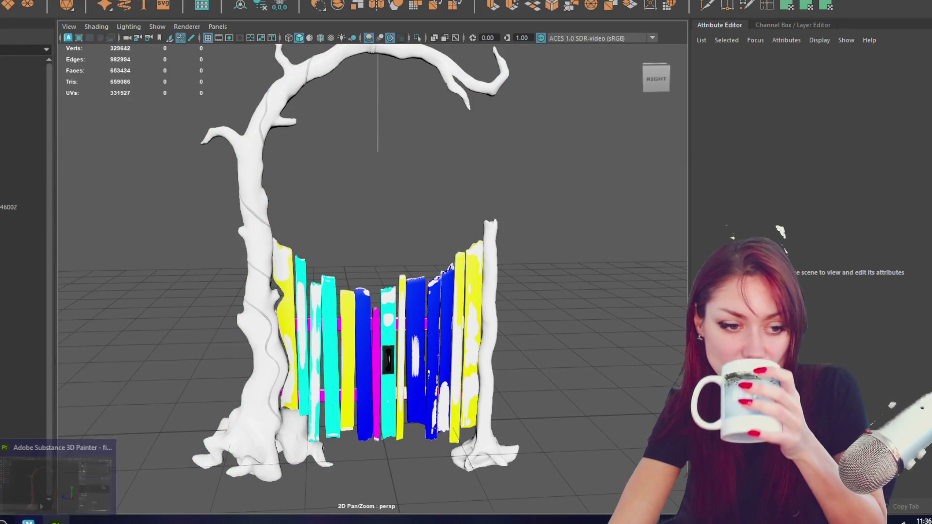
{"action": "left_click", "coordinate": [47, 508]}
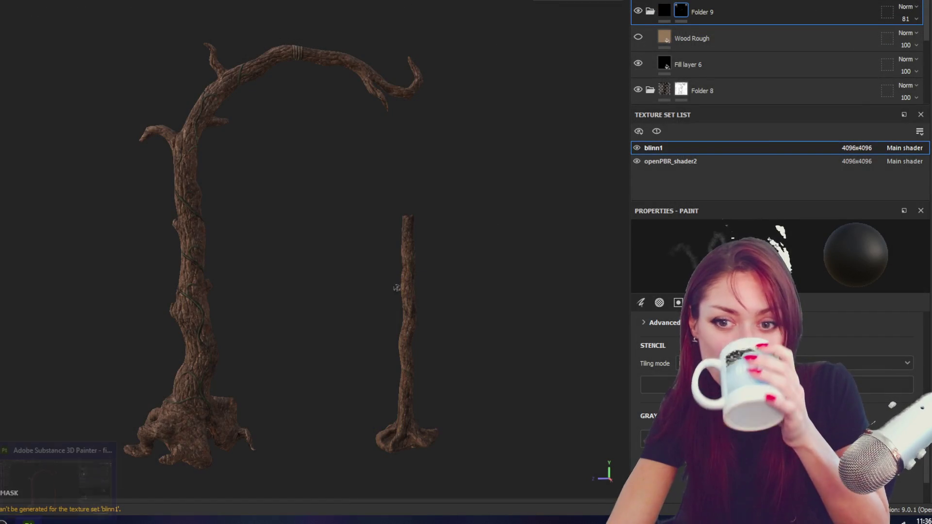
{"action": "key", "text": "super"}
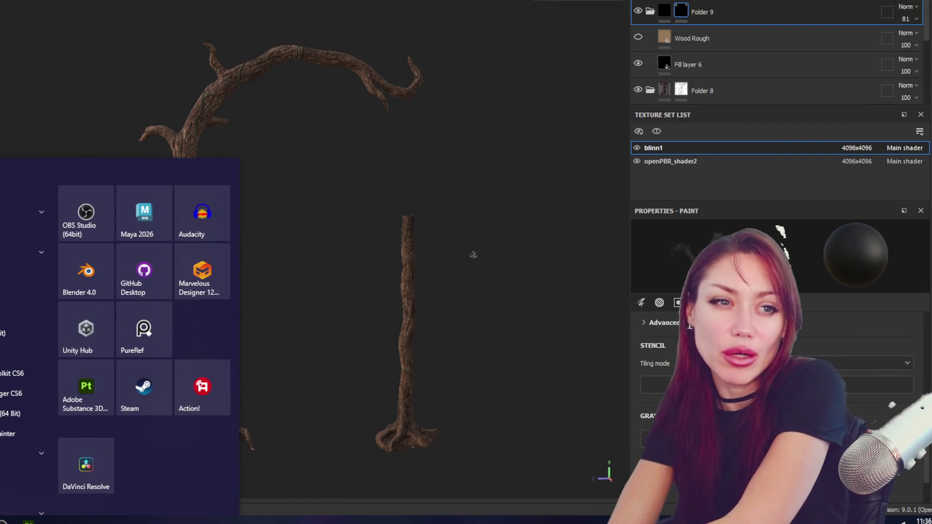
Launch Unity Hub and open the STRAIN2025 project in the Unity editor.
{"action": "left_click", "coordinate": [97, 341]}
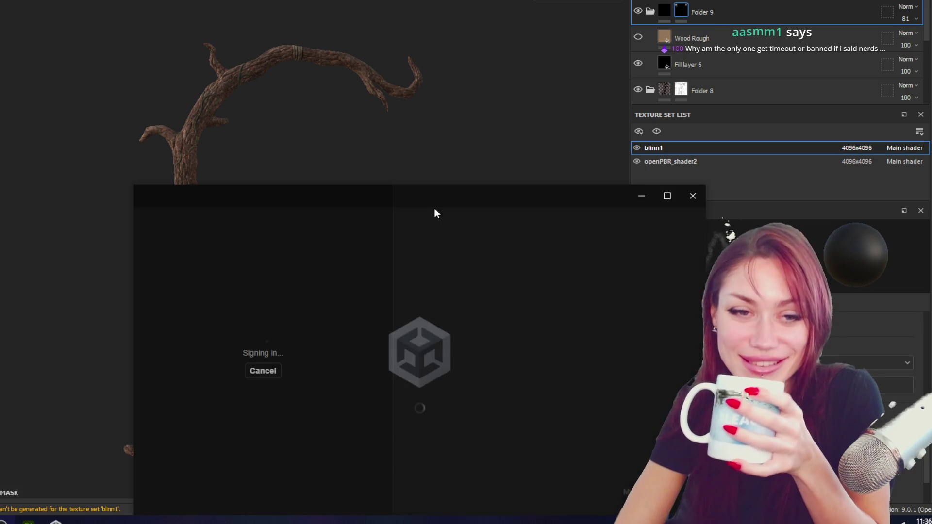
{"action": "left_click_drag", "start_coordinate": [435, 209], "coordinate": [452, 49]}
{"action": "left_click", "coordinate": [438, 213]}
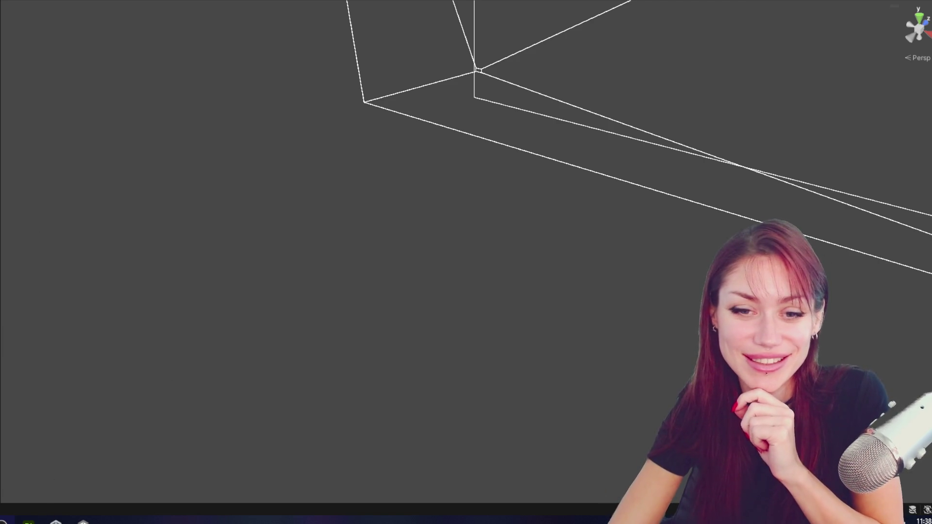
Load the Home scene from Assets/6-Scenes and frame the FixerGate object.
{"action": "left_click_drag", "start_coordinate": [4, 69], "coordinate": [105, 73]}
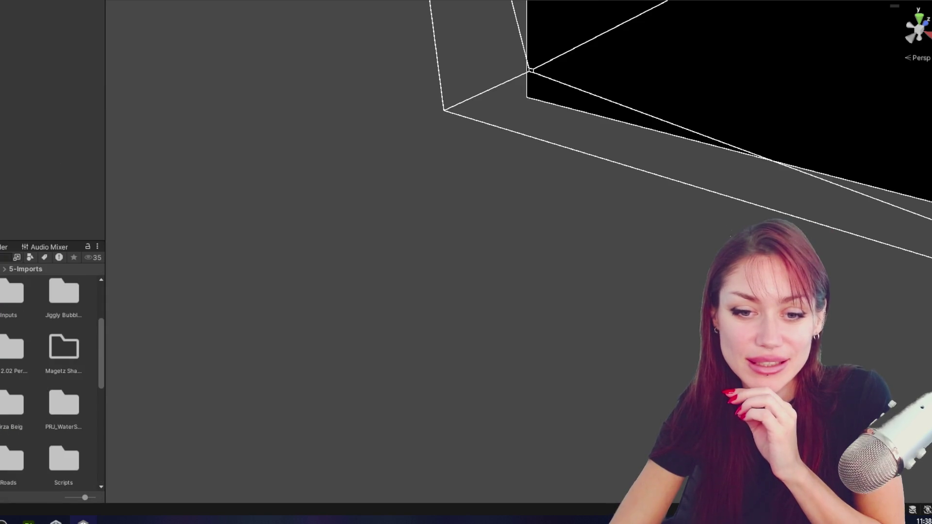
{"action": "double_click", "coordinate": [72, 395]}
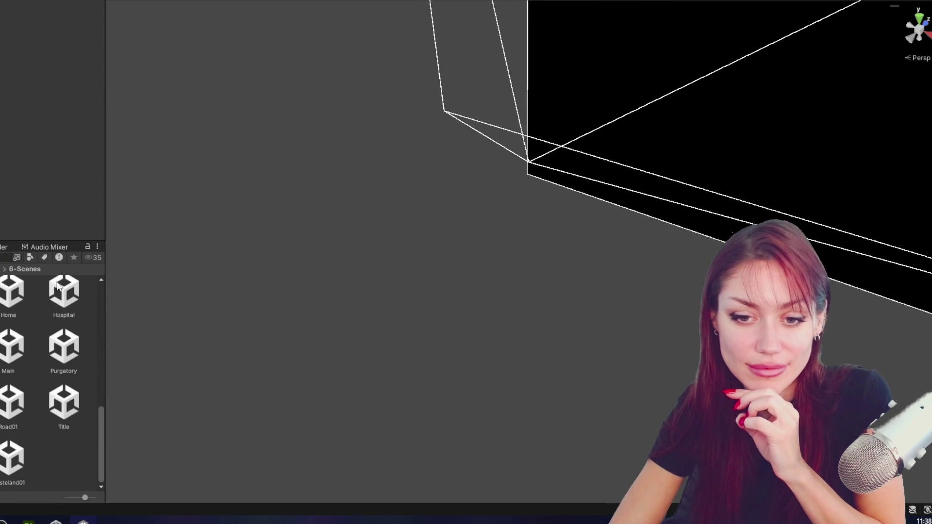
{"action": "left_click", "coordinate": [4, 292]}
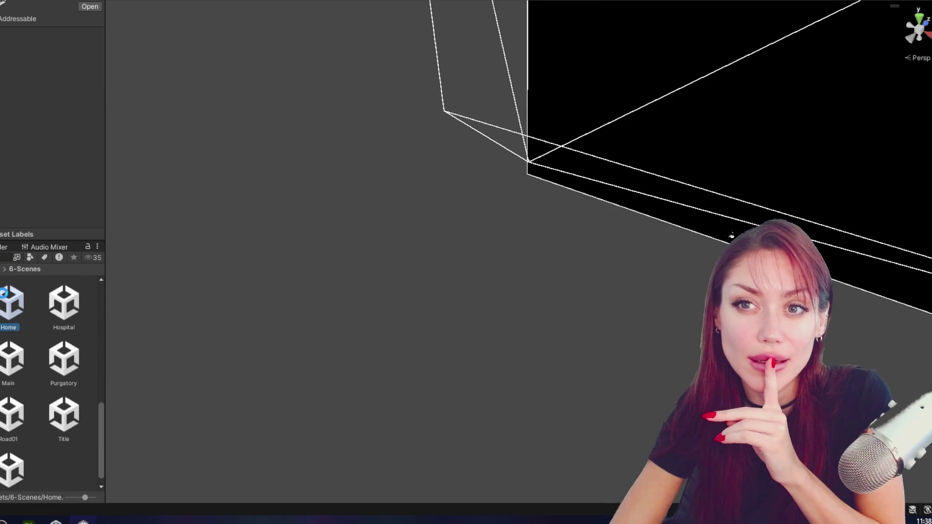
{"action": "double_click", "coordinate": [3, 293]}
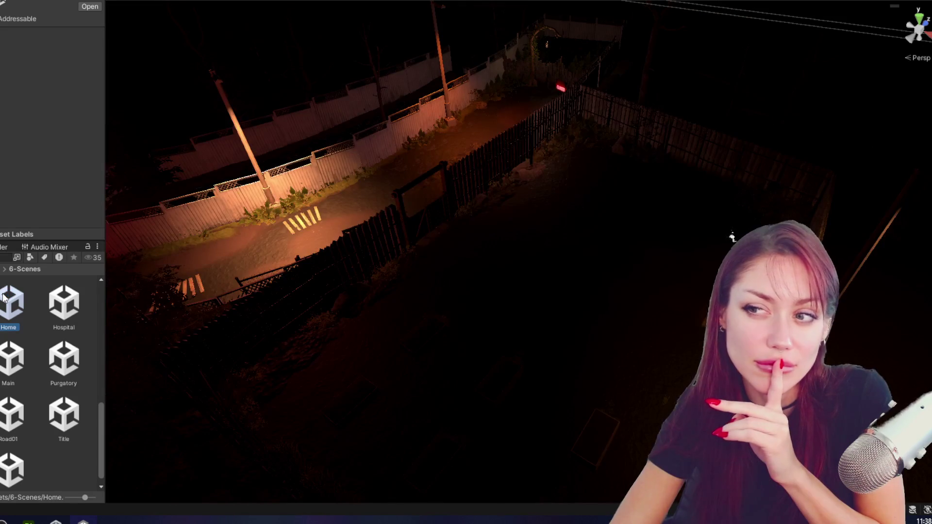
{"action": "left_click", "coordinate": [540, 73]}
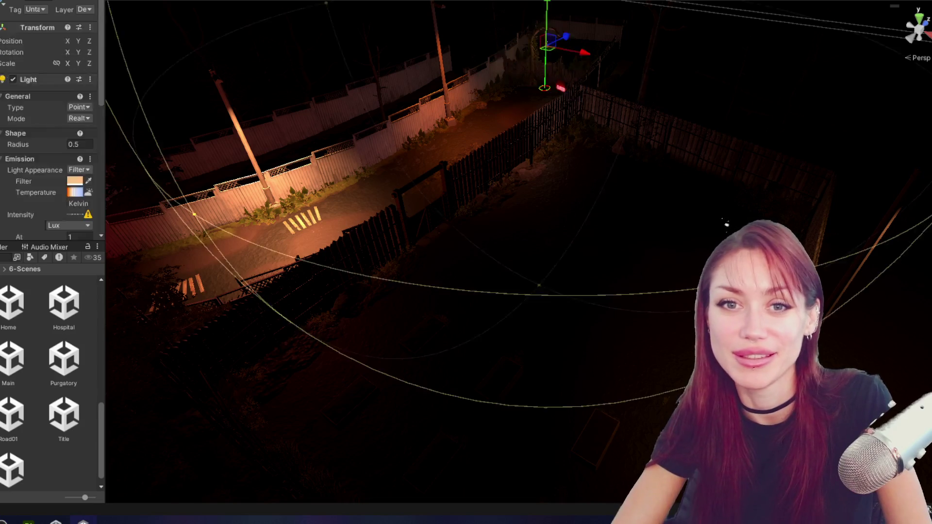
{"action": "key", "text": "f"}
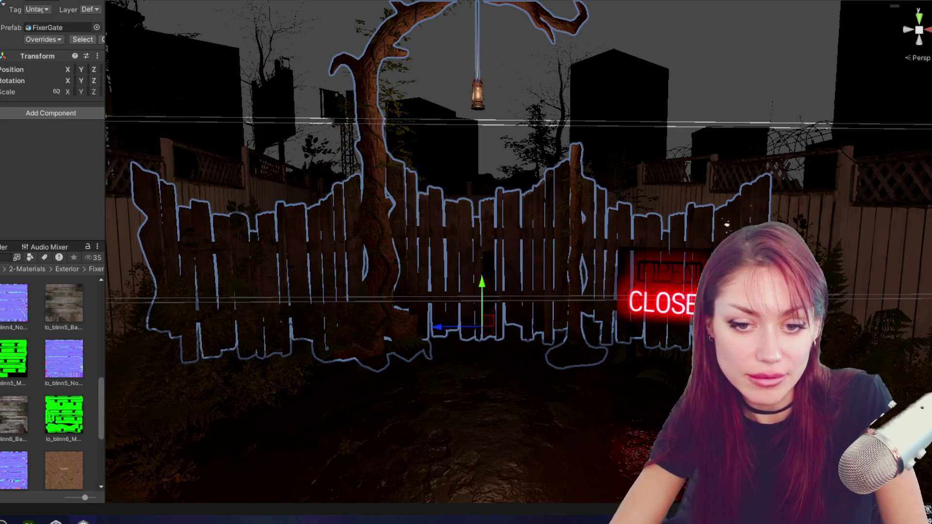
In the Gate folder, select the three old lo_openPBR_shader2 textures.
{"action": "scroll", "coordinate": [41, 336], "scroll_direction": "down", "scroll_amount": 3}
{"action": "left_click_drag", "start_coordinate": [104, 349], "coordinate": [179, 355]}
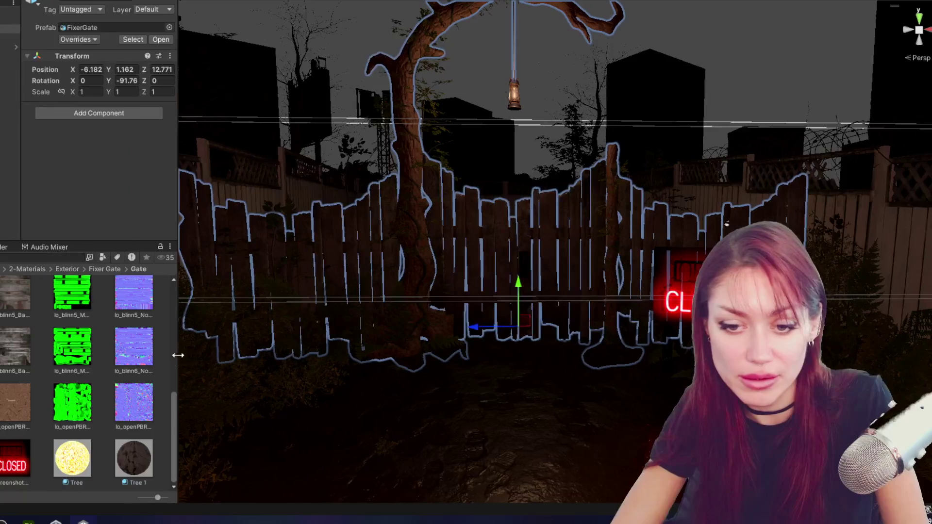
{"action": "left_click", "coordinate": [133, 402]}
{"action": "scroll", "coordinate": [137, 399], "scroll_direction": "up", "scroll_amount": 5}
{"action": "scroll", "coordinate": [138, 399], "scroll_direction": "down", "scroll_amount": 2}
{"action": "scroll", "coordinate": [137, 399], "scroll_direction": "up", "scroll_amount": 5}
{"action": "scroll", "coordinate": [137, 399], "scroll_direction": "down", "scroll_amount": 6}
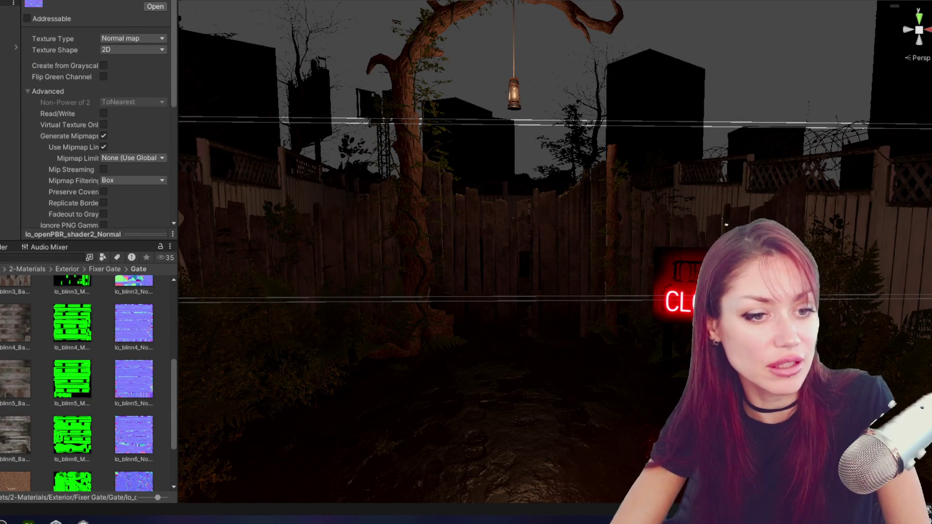
{"action": "scroll", "coordinate": [133, 431], "scroll_direction": "down", "scroll_amount": 3}
{"action": "left_click", "coordinate": [25, 404]}
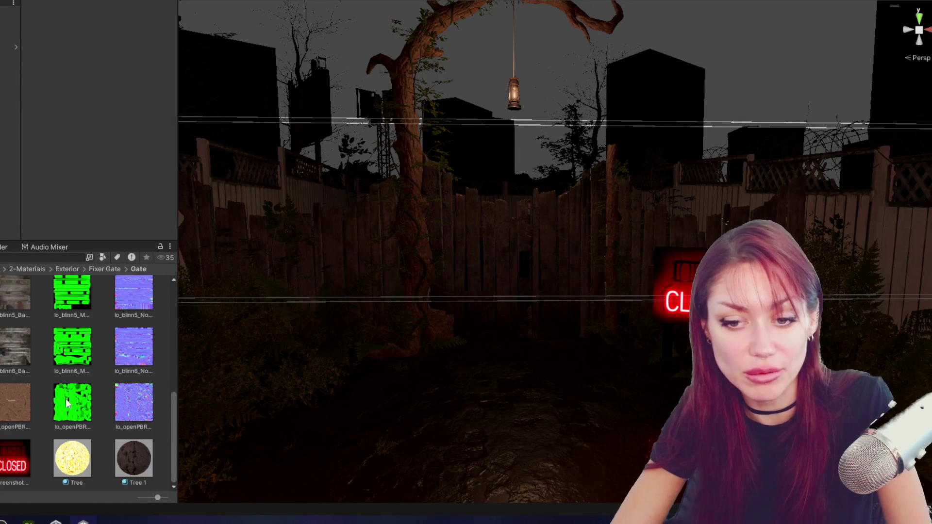
{"action": "left_click", "coordinate": [129, 403], "text": "shift"}
Add the three lo_blinn1 textures to the selection and ask to delete all six.
{"action": "scroll", "coordinate": [130, 394], "scroll_direction": "up", "scroll_amount": 5}
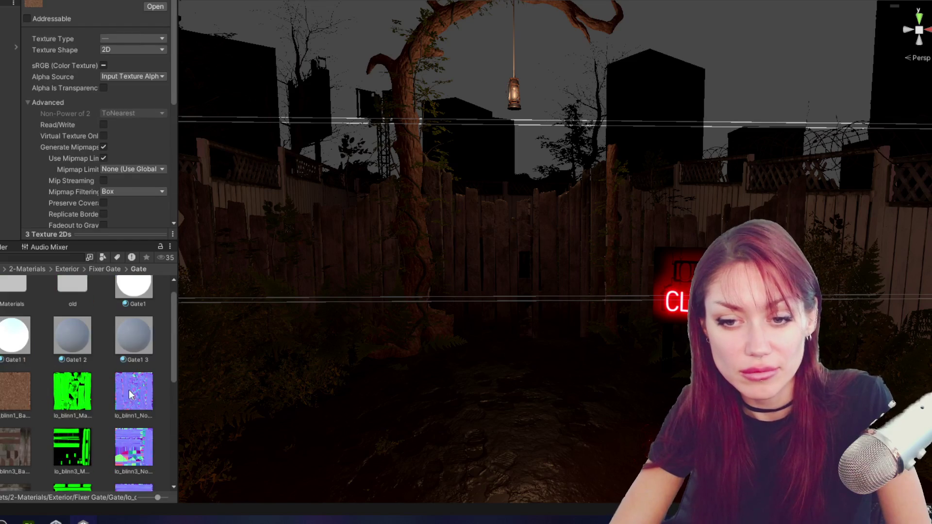
{"action": "left_click", "coordinate": [130, 394], "text": "ctrl"}
{"action": "left_click", "coordinate": [72, 393], "text": "ctrl"}
{"action": "left_click", "coordinate": [24, 398], "text": "ctrl"}
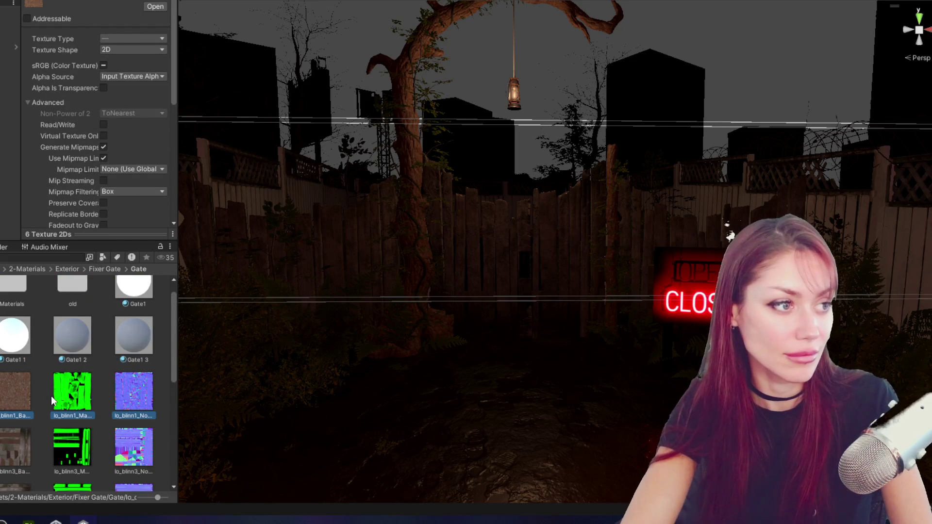
{"action": "key", "text": "ctrl+d"}
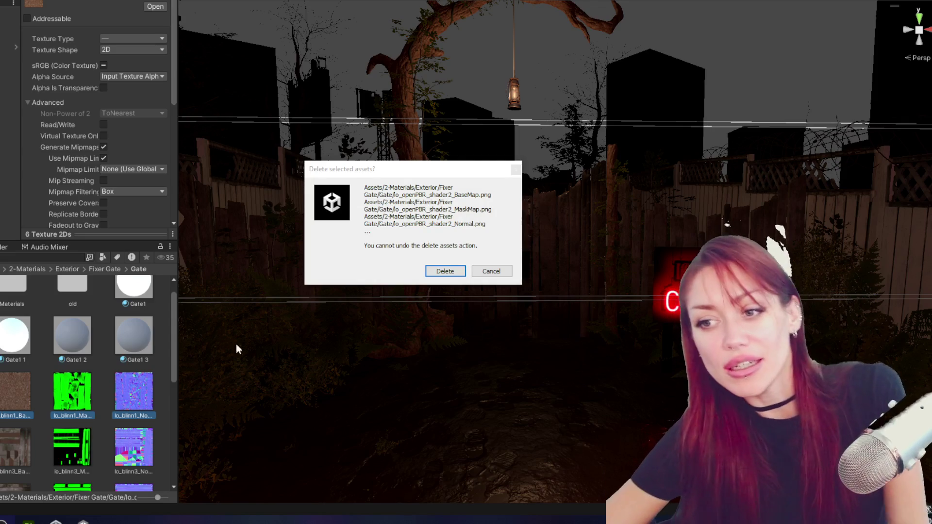
Confirm deleting the six old gate textures so the new ones import.
{"action": "left_click", "coordinate": [445, 271]}
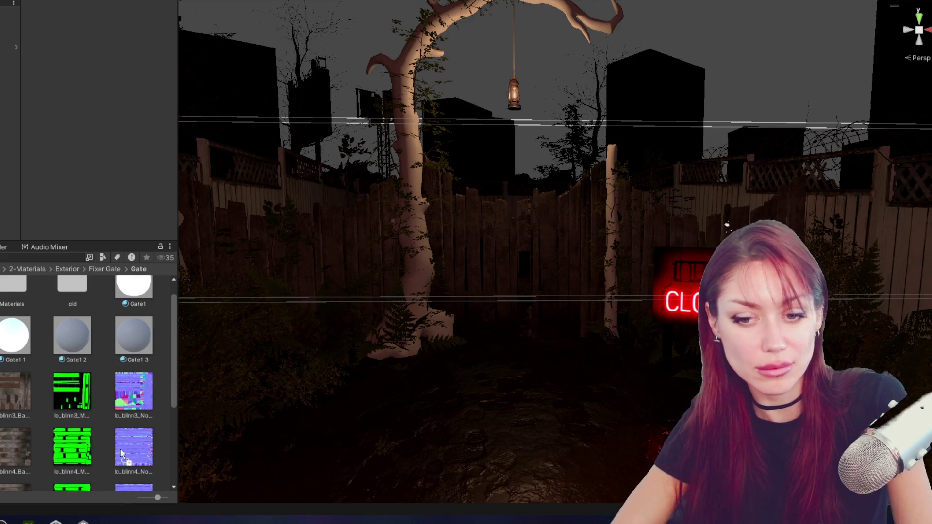
{"action": "left_click", "coordinate": [104, 421]}
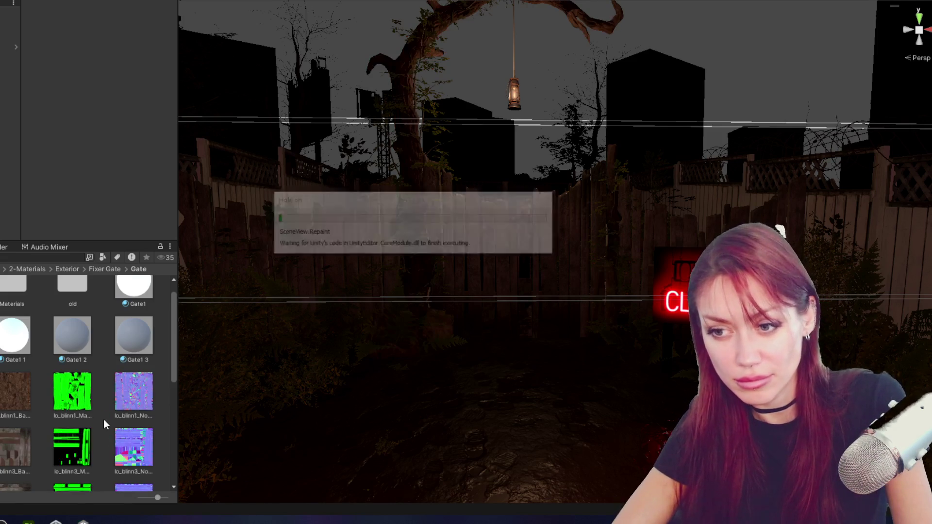
Set the blinn1 and openPBR_shader2 normal textures to Normal map type and apply.
{"action": "left_click", "coordinate": [136, 402]}
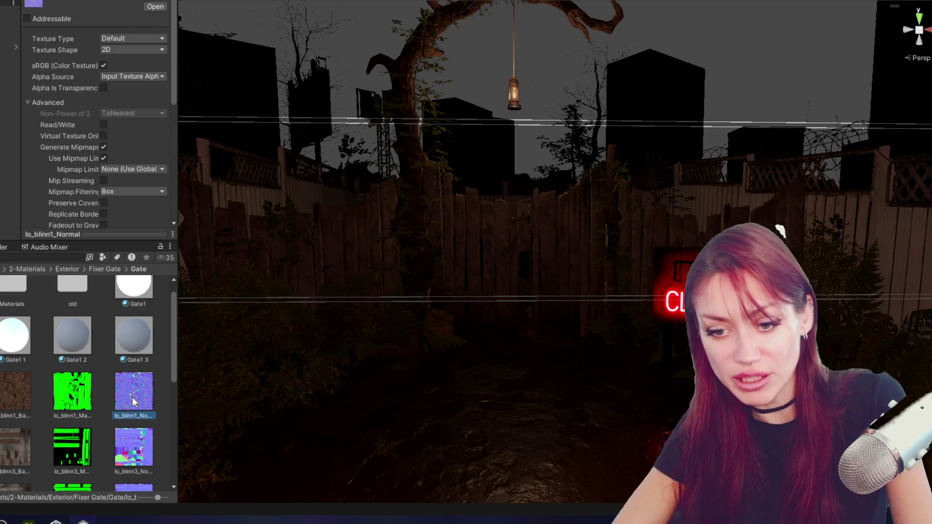
{"action": "scroll", "coordinate": [146, 398], "scroll_direction": "down", "scroll_amount": 5}
{"action": "left_click", "coordinate": [141, 410], "text": "ctrl"}
{"action": "left_click", "coordinate": [124, 40]}
{"action": "left_click", "coordinate": [127, 62]}
{"action": "scroll", "coordinate": [129, 165], "scroll_direction": "down", "scroll_amount": 5}
{"action": "left_click", "coordinate": [152, 172]}
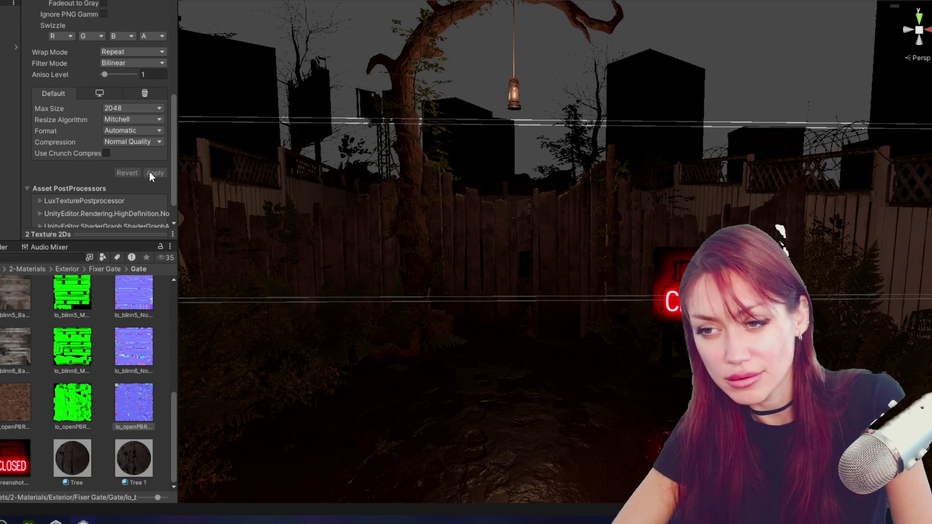
{"action": "scroll", "coordinate": [642, 150], "scroll_direction": "down", "scroll_amount": 5}
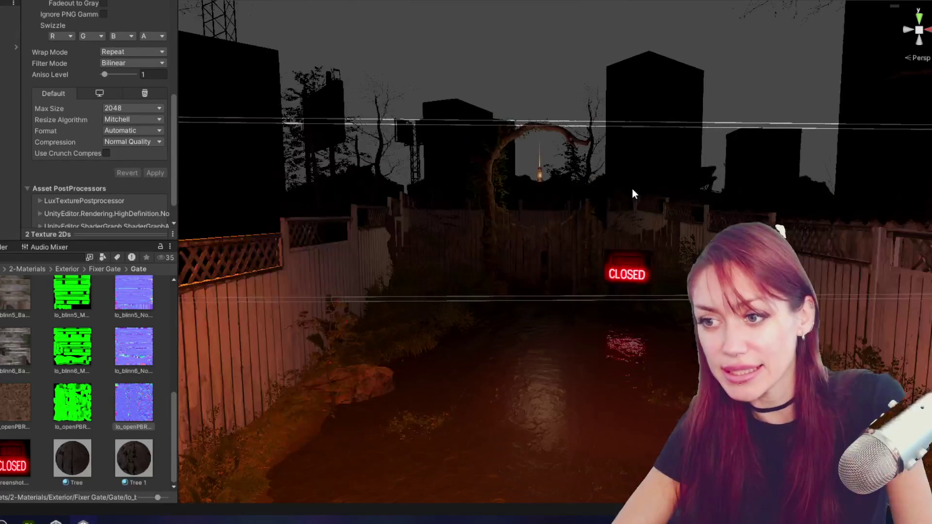
Drag a Gate material onto FixerGate's Door 2 mesh and frame it in view.
{"action": "scroll", "coordinate": [631, 193], "scroll_direction": "up", "scroll_amount": 10}
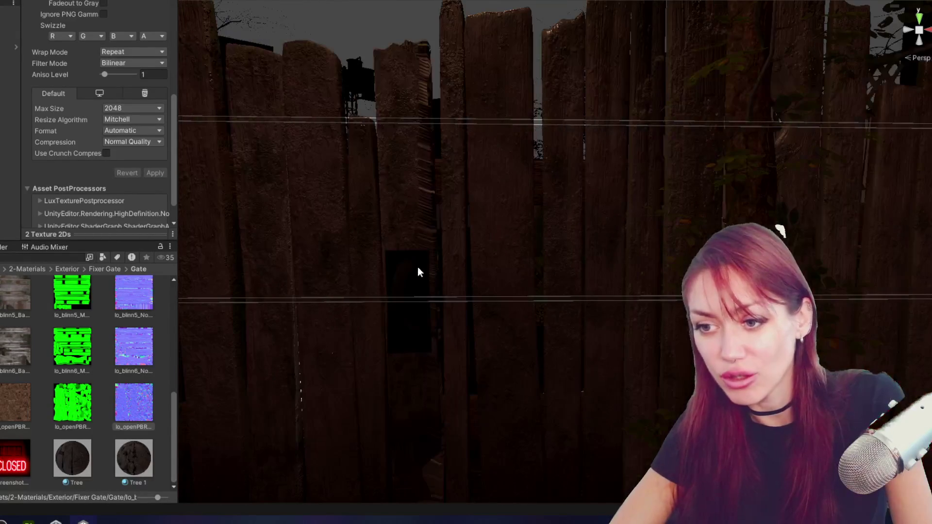
{"action": "scroll", "coordinate": [361, 284], "scroll_direction": "up", "scroll_amount": 2}
{"action": "left_click", "coordinate": [371, 208]}
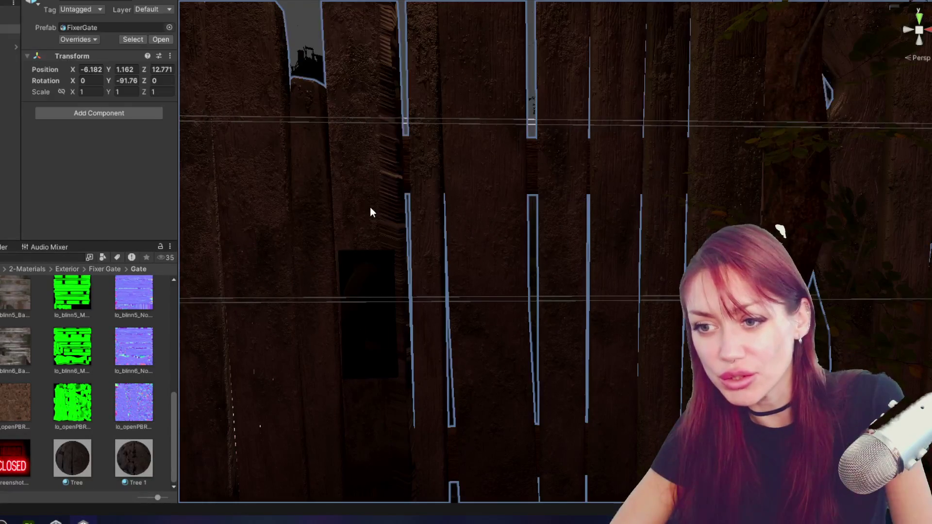
{"action": "left_click", "coordinate": [445, 256]}
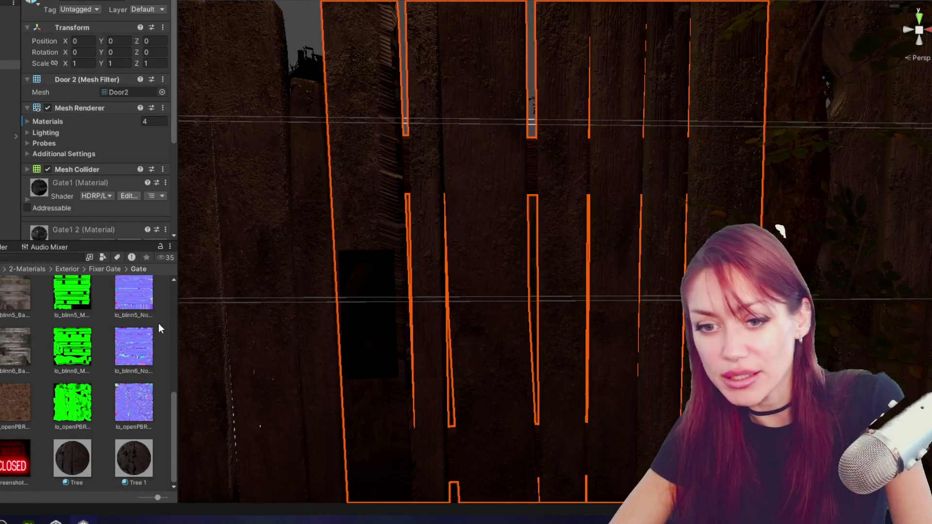
{"action": "scroll", "coordinate": [80, 398], "scroll_direction": "up", "scroll_amount": 10}
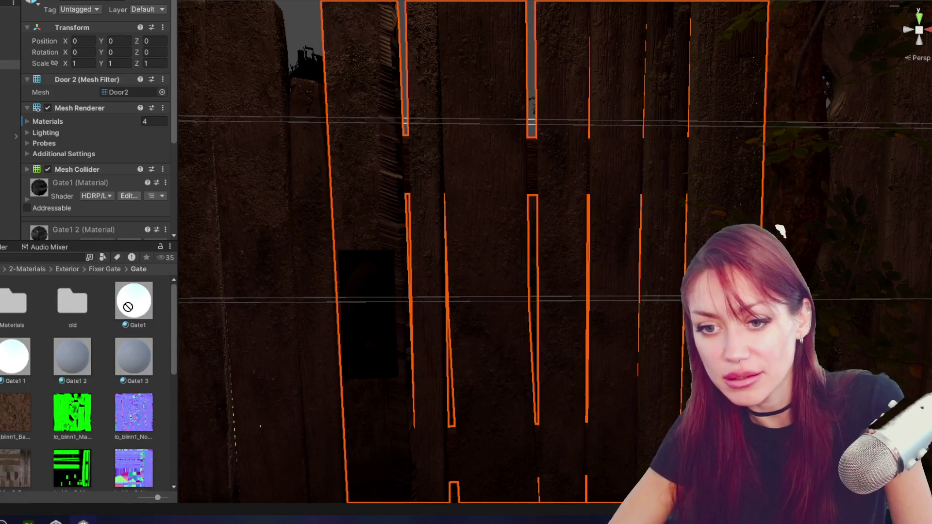
{"action": "mouse_move", "coordinate": [15, 357]}
{"action": "left_mouse_down"}
{"action": "mouse_move", "coordinate": [376, 202]}
{"action": "mouse_move", "coordinate": [380, 189]}
{"action": "mouse_move", "coordinate": [357, 232]}
{"action": "left_mouse_up"}
{"action": "key", "text": "f"}
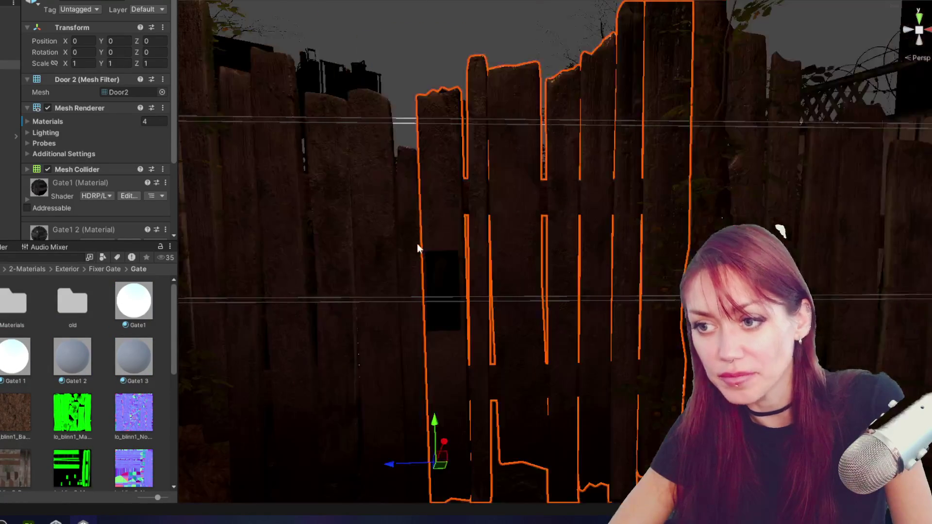
{"action": "left_click", "coordinate": [517, 48]}
{"action": "scroll", "coordinate": [516, 48], "scroll_direction": "down", "scroll_amount": 5}
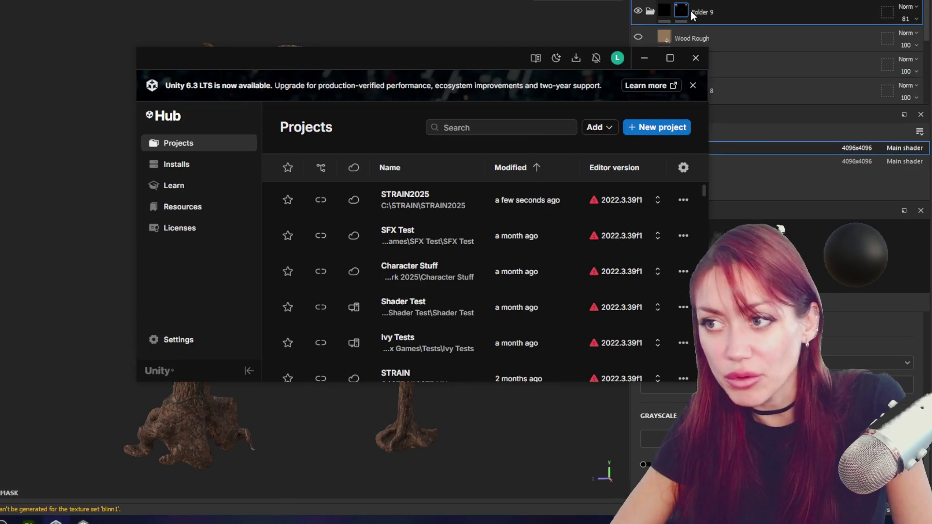
Close the Unity Hub project list, review the gate scene, then switch to Maya.
{"action": "left_click", "coordinate": [695, 58]}
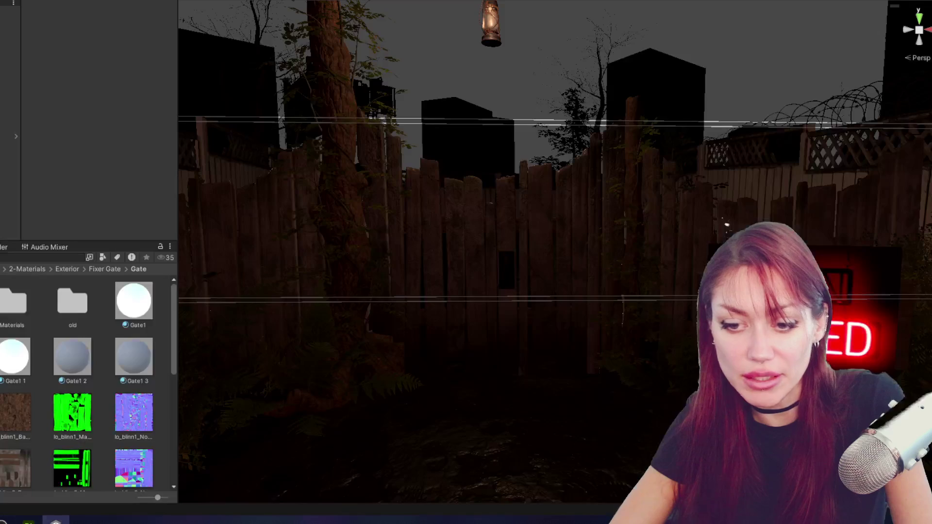
{"action": "key", "text": "super"}
{"action": "key", "text": "Escape"}
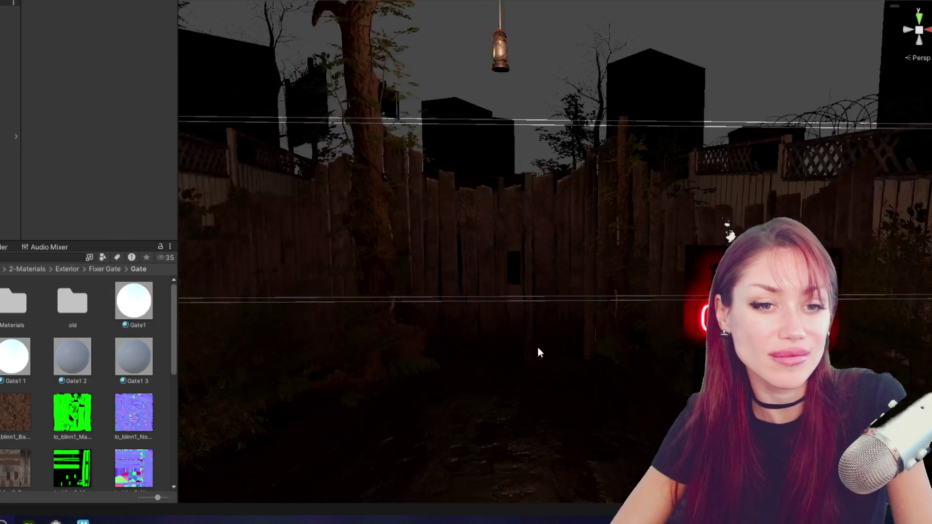
{"action": "scroll", "coordinate": [480, 303], "scroll_direction": "down", "scroll_amount": 5}
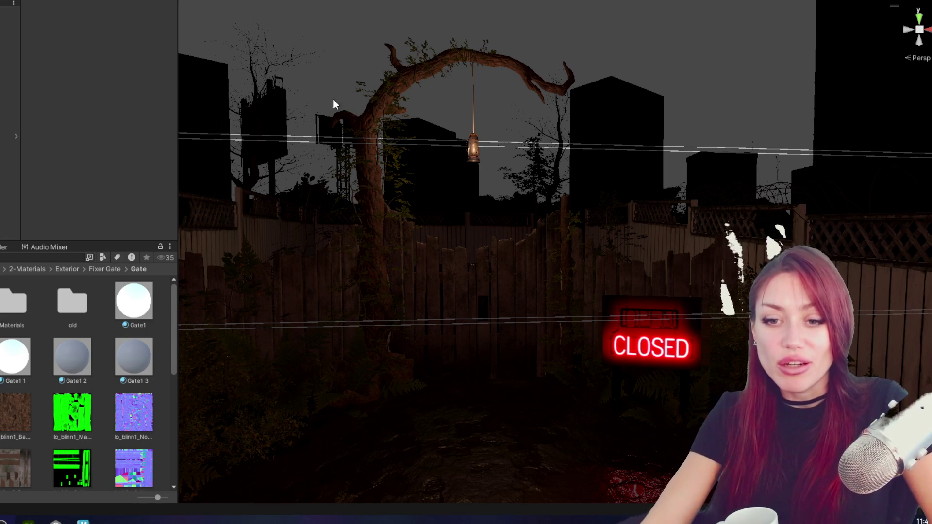
{"action": "left_click", "coordinate": [83, 521]}
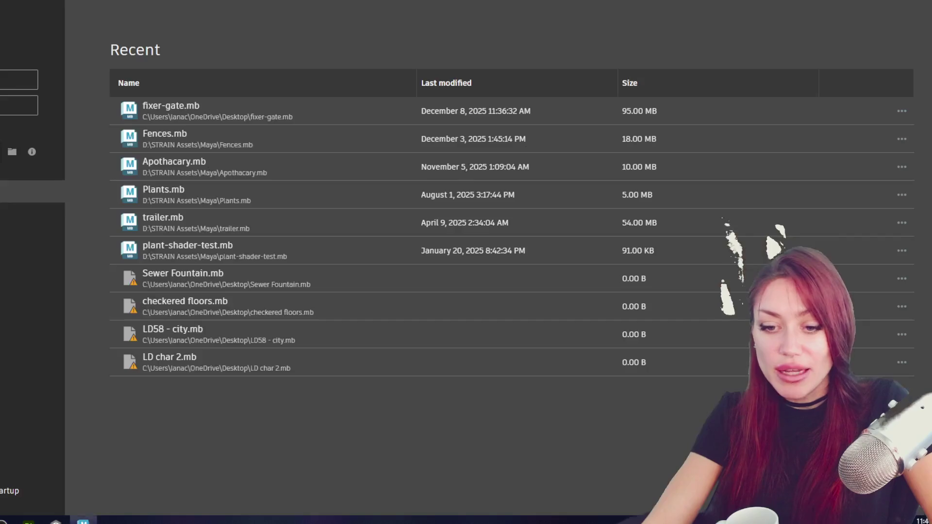
Open fixer-gate.mb from Maya's recent files and orbit to a front-right view of the gate.
{"action": "left_click", "coordinate": [193, 108]}
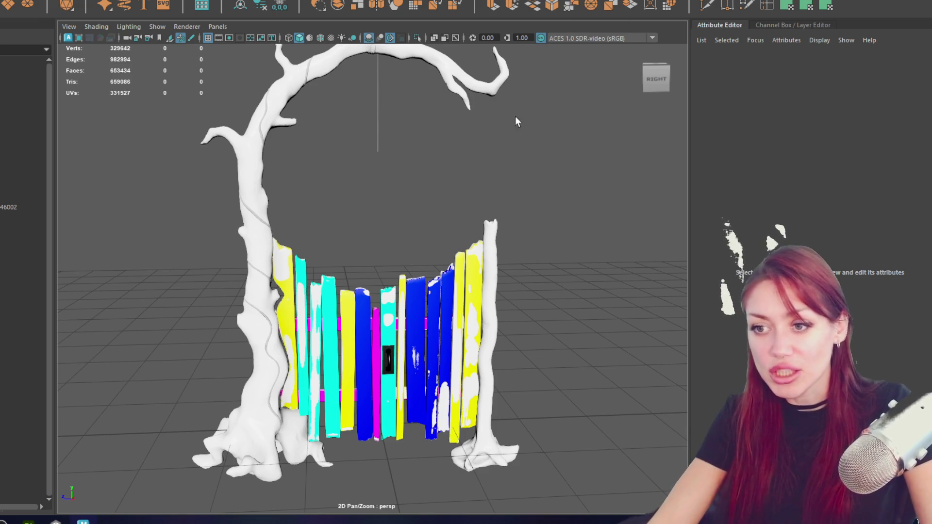
{"action": "scroll", "coordinate": [442, 259], "scroll_direction": "up", "scroll_amount": 5}
{"action": "scroll", "coordinate": [442, 258], "scroll_direction": "down", "scroll_amount": 5}
{"action": "mouse_move", "coordinate": [442, 259]}
{"action": "left_mouse_down"}
{"action": "mouse_move", "coordinate": [533, 370]}
{"action": "mouse_move", "coordinate": [448, 188]}
{"action": "mouse_move", "coordinate": [5, 175]}
{"action": "left_mouse_up"}
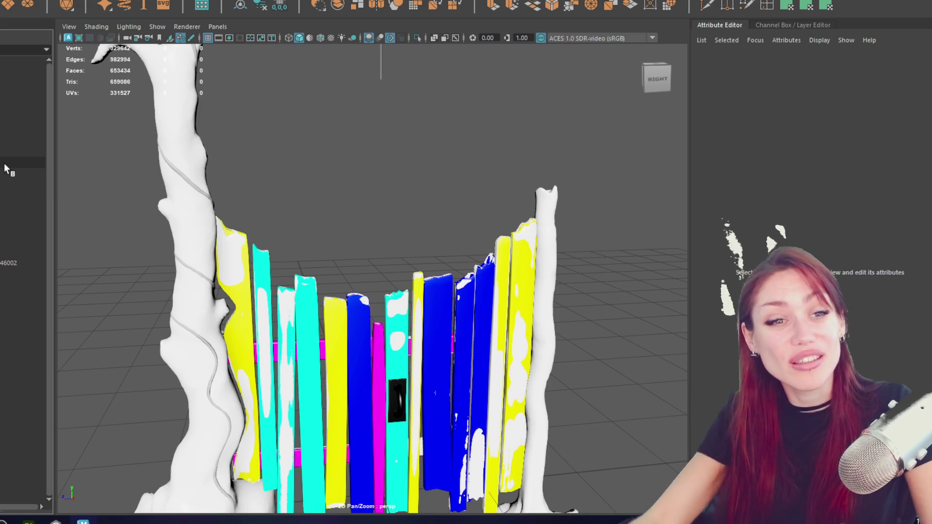
Orbit around the gate scene, inspecting the fence and trees, to a right-back view of the gate.
{"action": "left_click", "coordinate": [5, 133]}
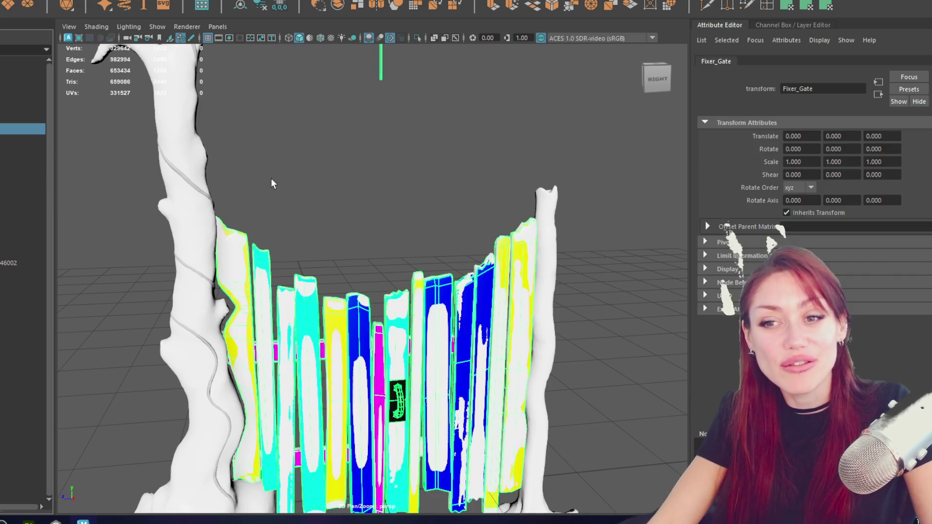
{"action": "left_click", "coordinate": [414, 228]}
{"action": "mouse_move", "coordinate": [414, 229]}
{"action": "left_mouse_down"}
{"action": "mouse_move", "coordinate": [135, 249]}
{"action": "mouse_move", "coordinate": [445, 231]}
{"action": "left_mouse_up"}
{"action": "left_click", "coordinate": [221, 205]}
{"action": "left_click_drag", "start_coordinate": [301, 210], "coordinate": [266, 199]}
{"action": "left_click", "coordinate": [296, 201]}
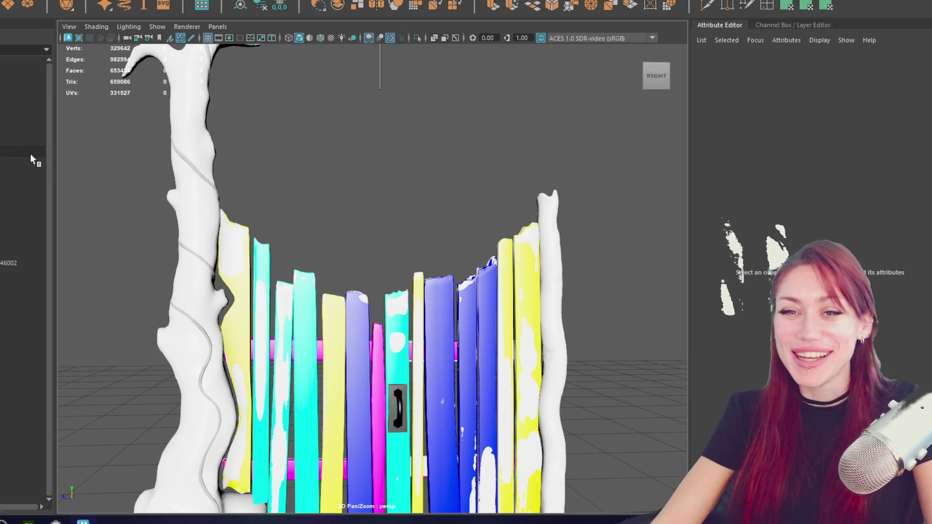
{"action": "scroll", "coordinate": [489, 220], "scroll_direction": "down", "scroll_amount": 5}
{"action": "left_click_drag", "start_coordinate": [535, 179], "coordinate": [485, 202], "text": "alt"}
{"action": "scroll", "coordinate": [551, 185], "scroll_direction": "up", "scroll_amount": 5}
{"action": "left_click", "coordinate": [137, 289]}
{"action": "left_click", "coordinate": [340, 170]}
{"action": "scroll", "coordinate": [339, 219], "scroll_direction": "down", "scroll_amount": 3}
{"action": "mouse_move", "coordinate": [315, 243]}
{"action": "left_mouse_down", "text": "alt"}
{"action": "mouse_move", "coordinate": [345, 254]}
{"action": "mouse_move", "coordinate": [62, 243]}
{"action": "mouse_move", "coordinate": [391, 254]}
{"action": "left_mouse_up", "text": "alt"}
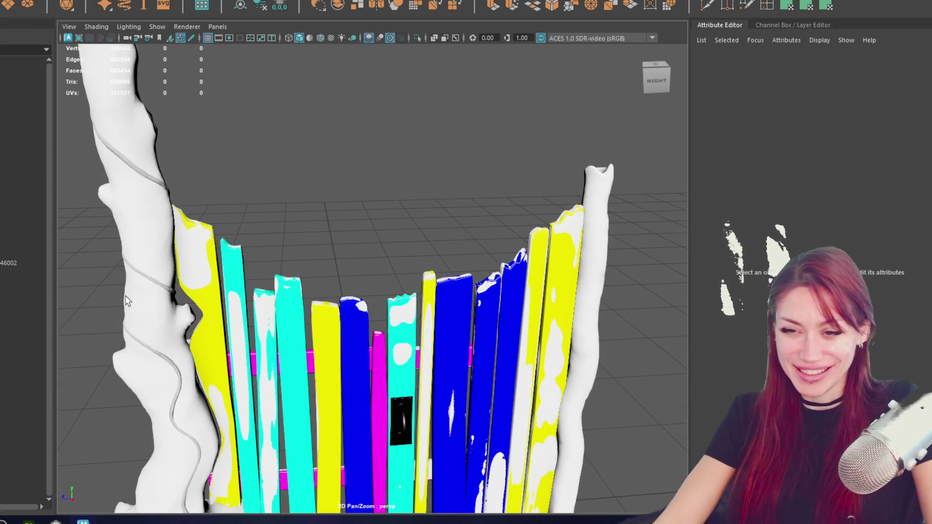
Select Gate_handle_hi from the HI_POLY group and frame it head-on in the view.
{"action": "left_click", "coordinate": [383, 395]}
{"action": "key", "text": "f"}
{"action": "mouse_move", "coordinate": [383, 395]}
{"action": "left_mouse_down", "text": "alt"}
{"action": "mouse_move", "coordinate": [384, 312]}
{"action": "mouse_move", "coordinate": [369, 320]}
{"action": "mouse_move", "coordinate": [388, 315]}
{"action": "left_mouse_up", "text": "alt"}
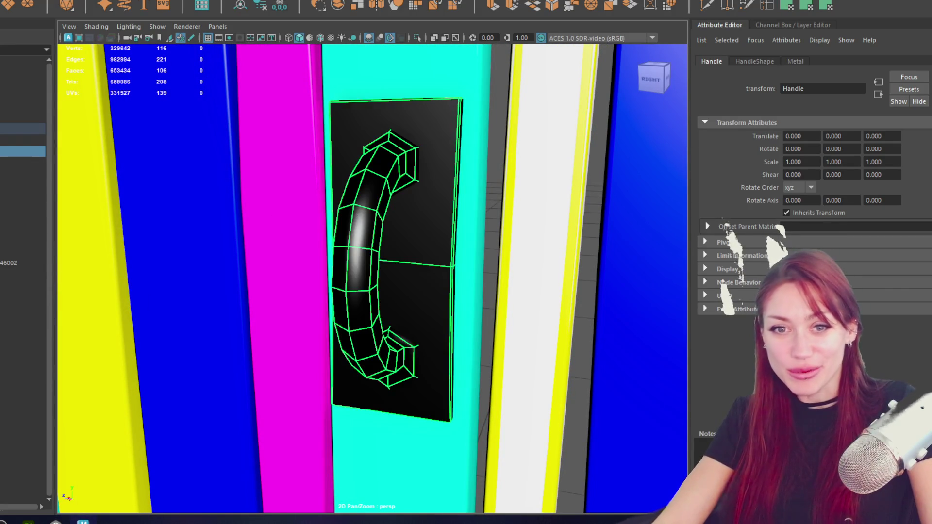
{"action": "left_click", "coordinate": [22, 107]}
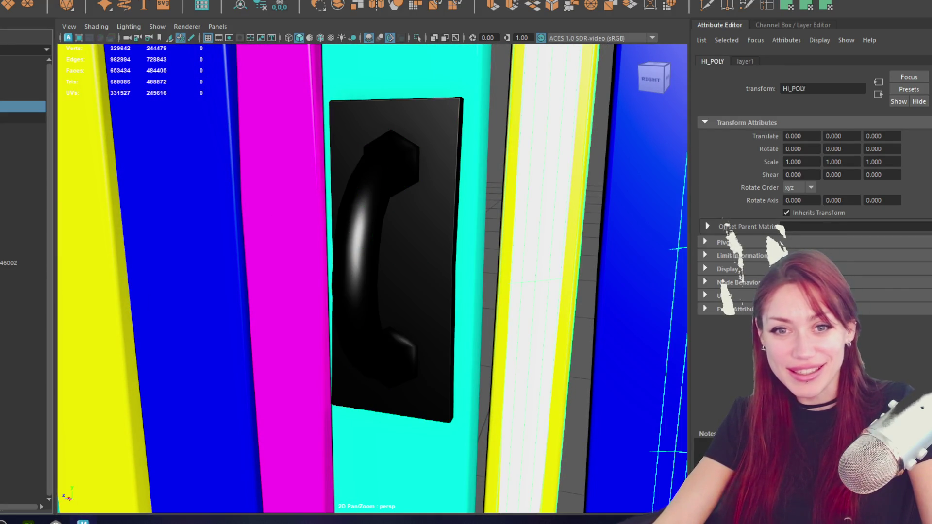
{"action": "left_click", "coordinate": [2, 152]}
{"action": "left_click", "coordinate": [2, 118]}
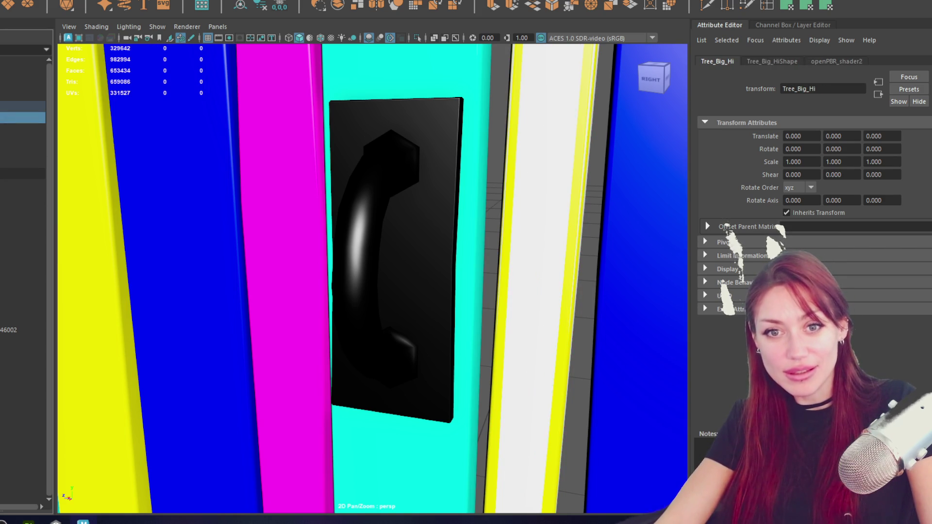
{"action": "left_click", "coordinate": [2, 140]}
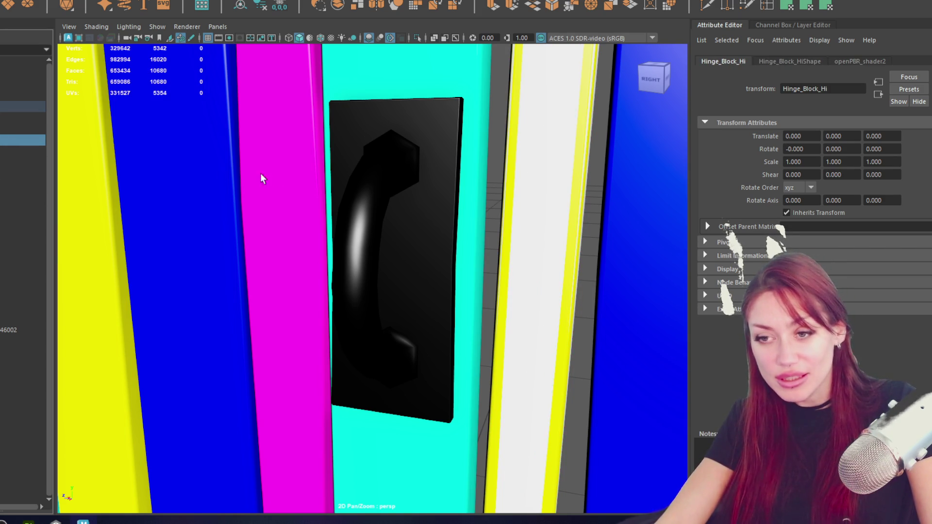
{"action": "key", "text": "f"}
{"action": "scroll", "coordinate": [330, 183], "scroll_direction": "down", "scroll_amount": 5}
{"action": "scroll", "coordinate": [354, 196], "scroll_direction": "up", "scroll_amount": 4}
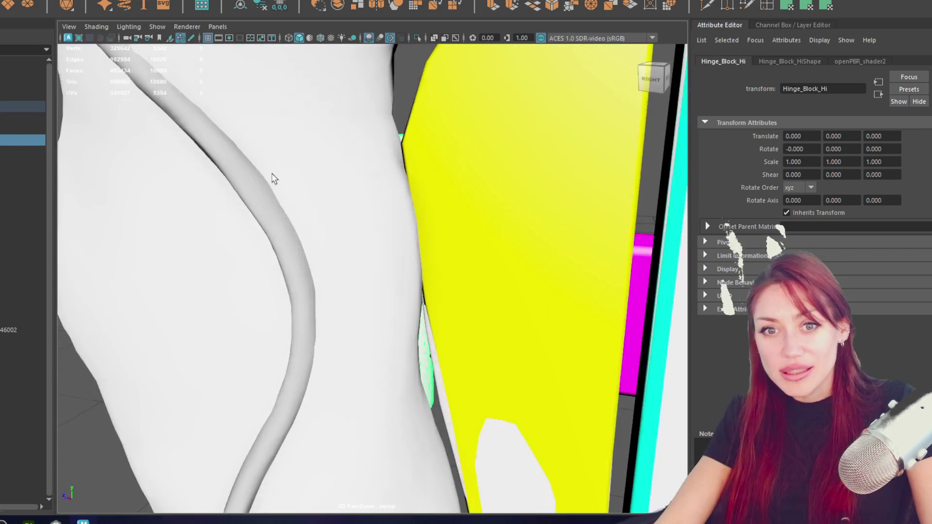
{"action": "key", "text": "Down"}
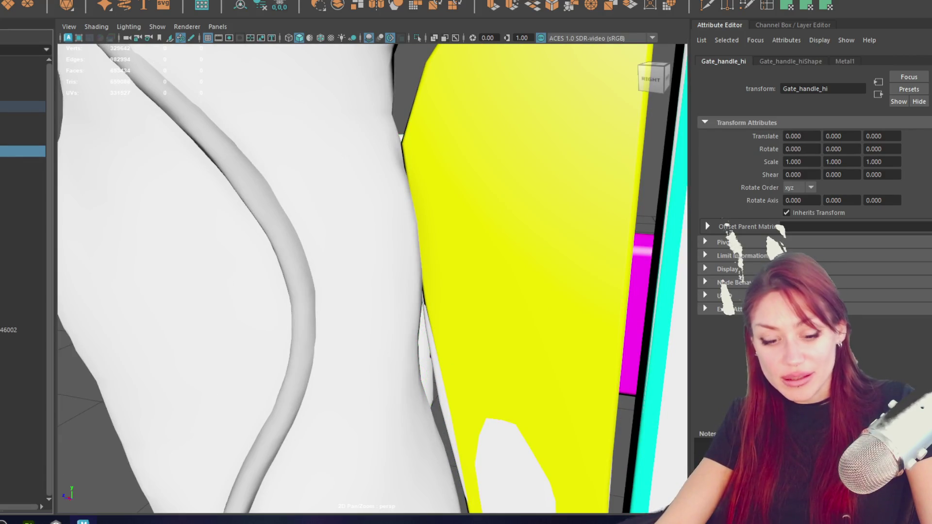
{"action": "key", "text": "f"}
{"action": "left_click_drag", "start_coordinate": [297, 260], "coordinate": [349, 260], "text": "alt"}
Move the twisted handle along Z to Translate Z -0.002, then select its parent Handle group.
{"action": "key", "text": "w"}
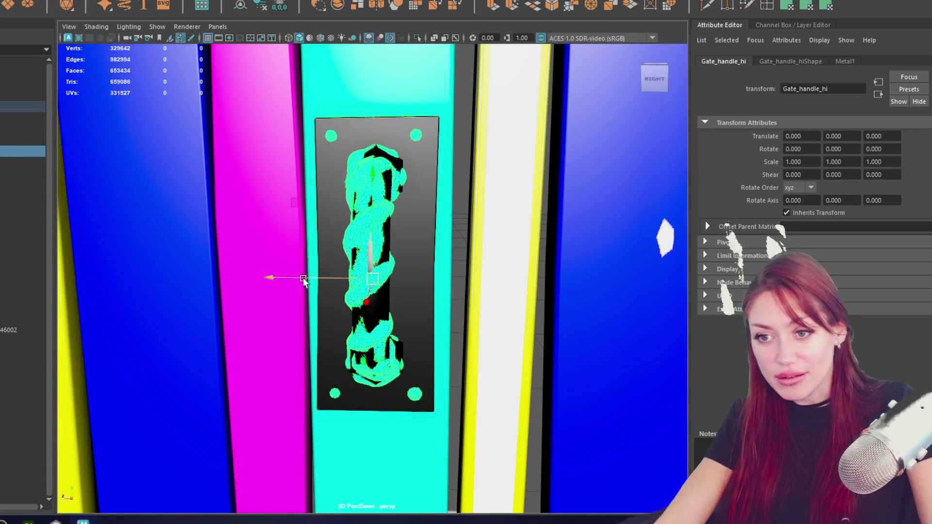
{"action": "left_click_drag", "start_coordinate": [303, 278], "coordinate": [304, 277]}
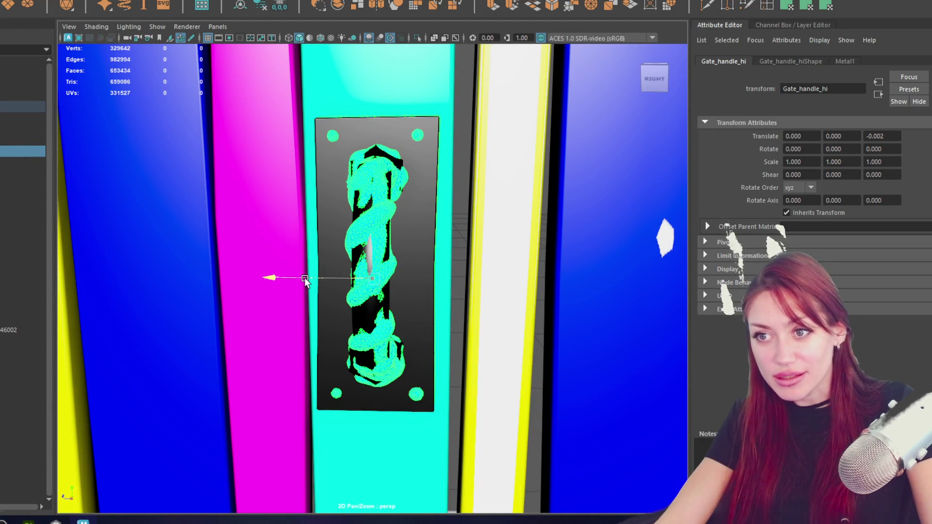
{"action": "key", "text": "ctrl+z"}
{"action": "scroll", "coordinate": [301, 277], "scroll_direction": "up", "scroll_amount": 6}
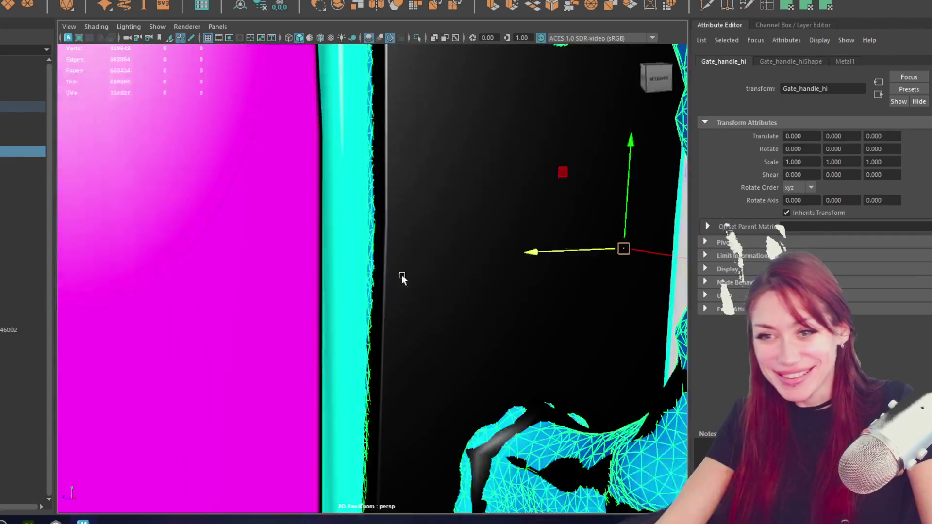
{"action": "mouse_move", "coordinate": [439, 253]}
{"action": "left_mouse_down"}
{"action": "mouse_move", "coordinate": [450, 249]}
{"action": "mouse_move", "coordinate": [123, 252]}
{"action": "mouse_move", "coordinate": [519, 250]}
{"action": "mouse_move", "coordinate": [536, 238]}
{"action": "left_mouse_up"}
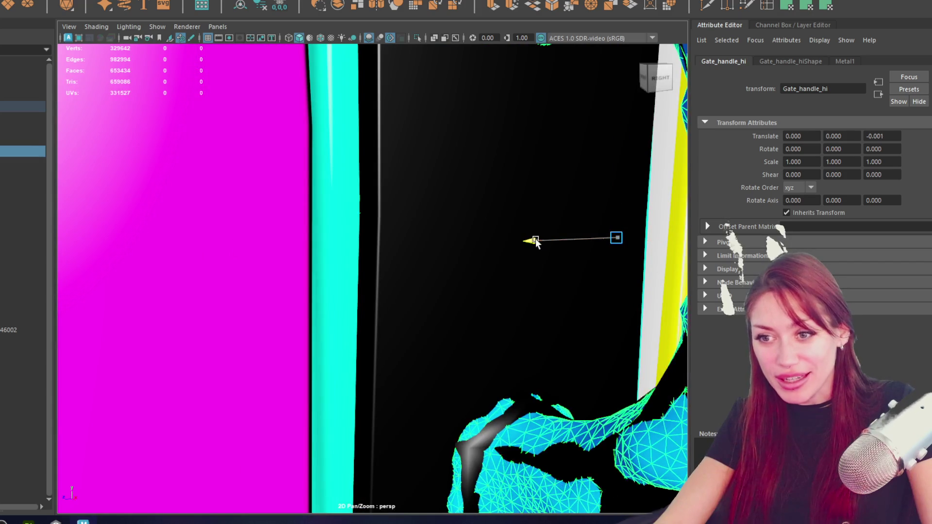
{"action": "scroll", "coordinate": [536, 238], "scroll_direction": "down", "scroll_amount": 5}
{"action": "scroll", "coordinate": [505, 224], "scroll_direction": "up", "scroll_amount": 5}
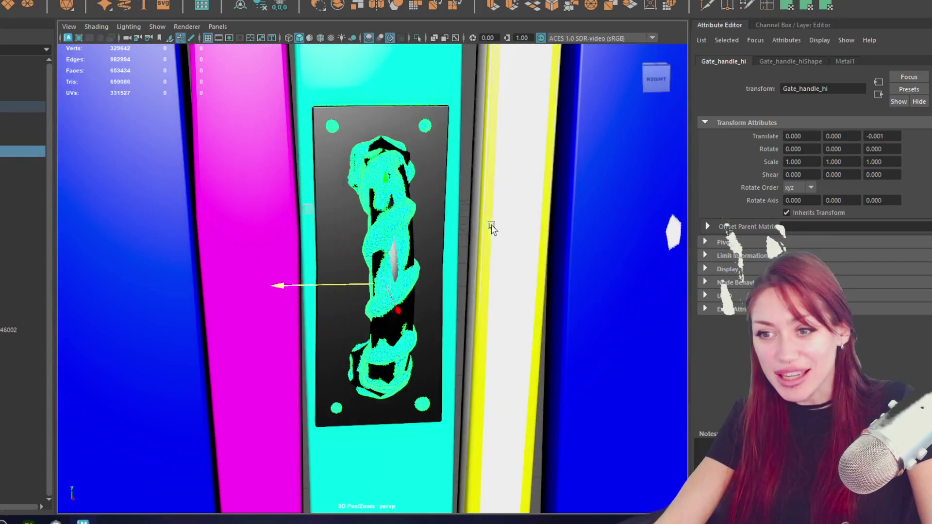
{"action": "scroll", "coordinate": [429, 226], "scroll_direction": "up", "scroll_amount": 1}
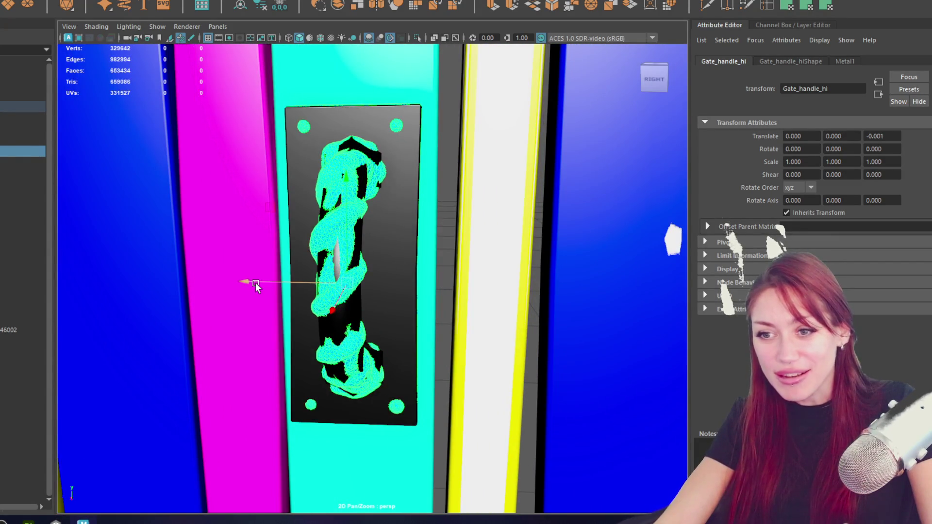
{"action": "scroll", "coordinate": [255, 283], "scroll_direction": "up", "scroll_amount": 4}
{"action": "left_click_drag", "start_coordinate": [269, 297], "coordinate": [272, 297]}
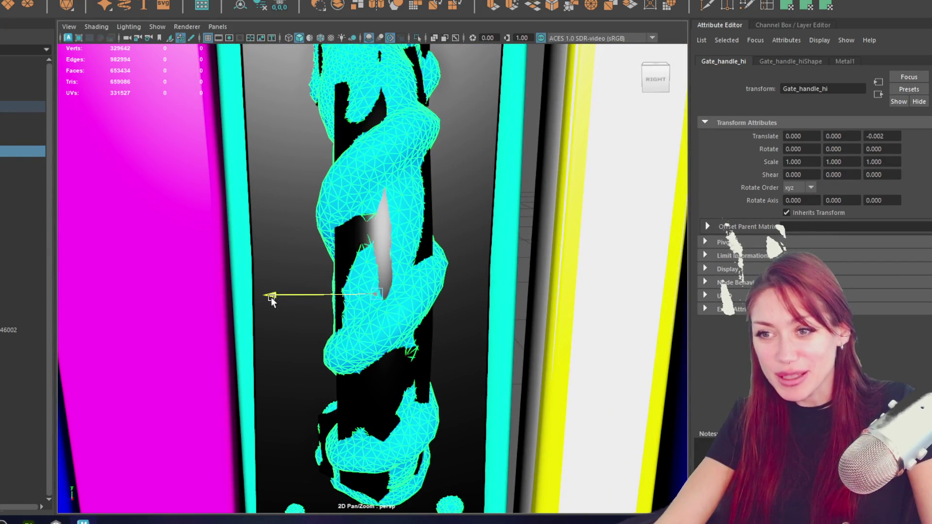
{"action": "scroll", "coordinate": [270, 296], "scroll_direction": "down", "scroll_amount": 3}
{"action": "key", "text": "Up"}
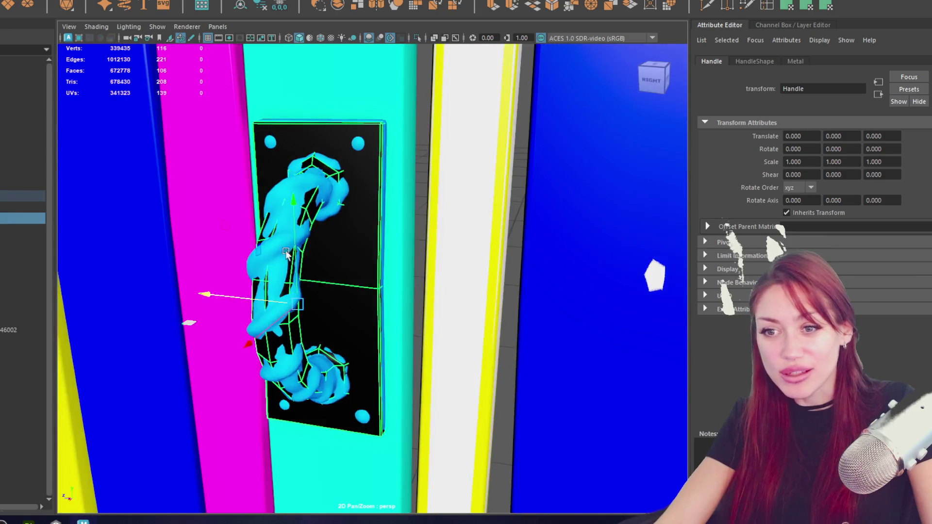
{"action": "left_click", "coordinate": [287, 260]}
{"action": "left_click", "coordinate": [113, 1]}
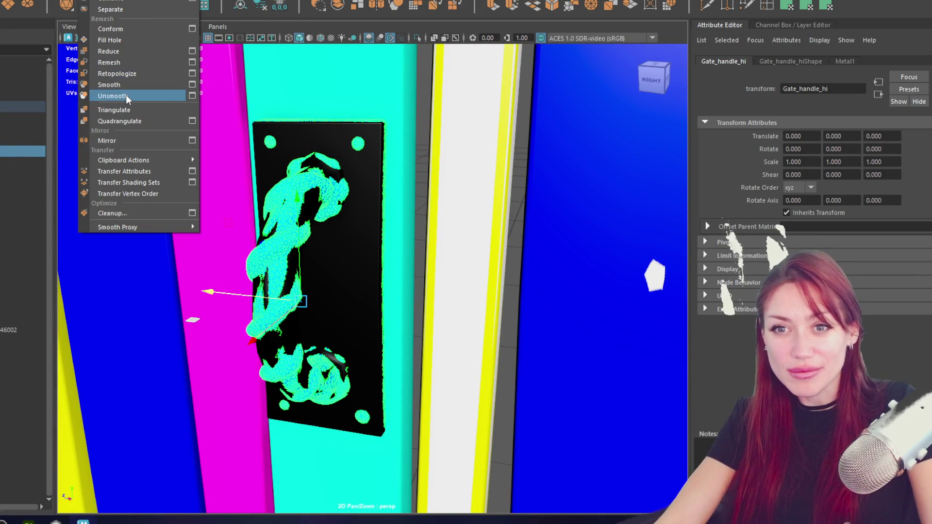
{"action": "mouse_move", "coordinate": [116, 0]}
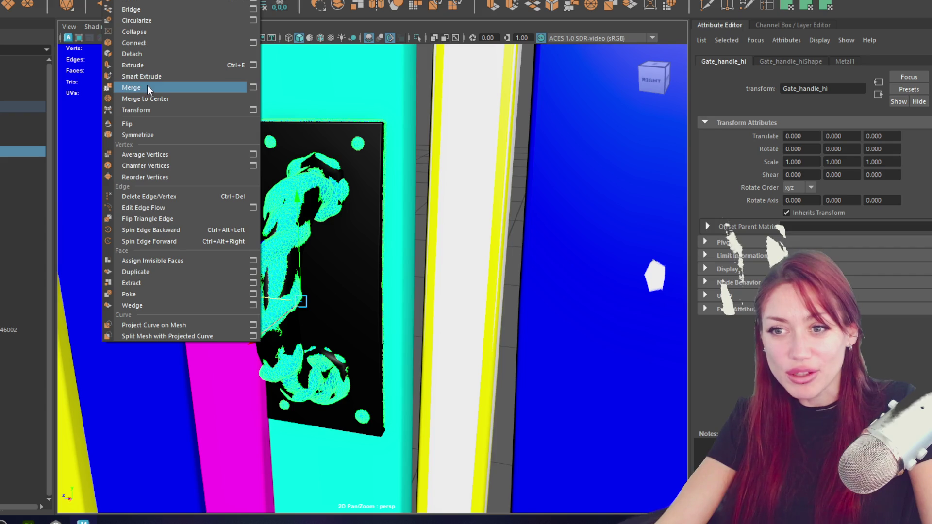
{"action": "left_click", "coordinate": [117, 0]}
{"action": "left_click", "coordinate": [80, 0]}
{"action": "mouse_move", "coordinate": [117, 0]}
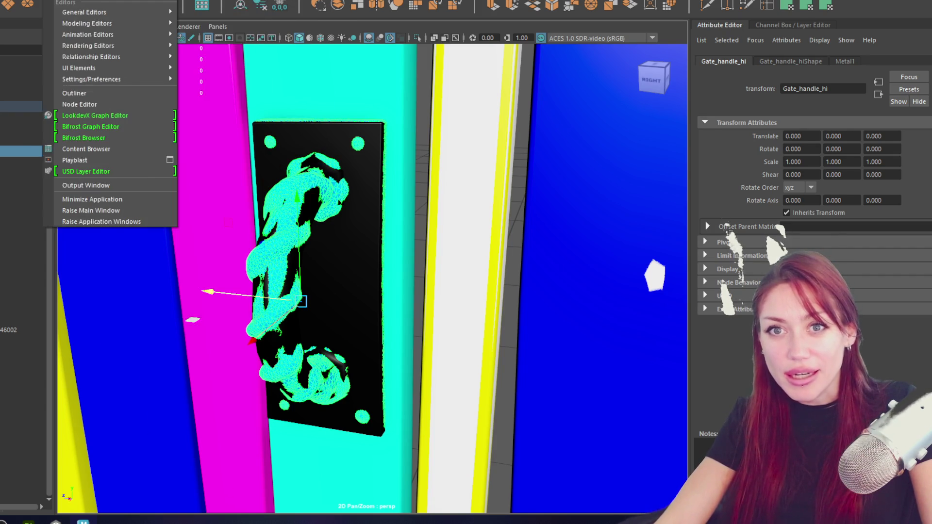
{"action": "mouse_move", "coordinate": [87, 0]}
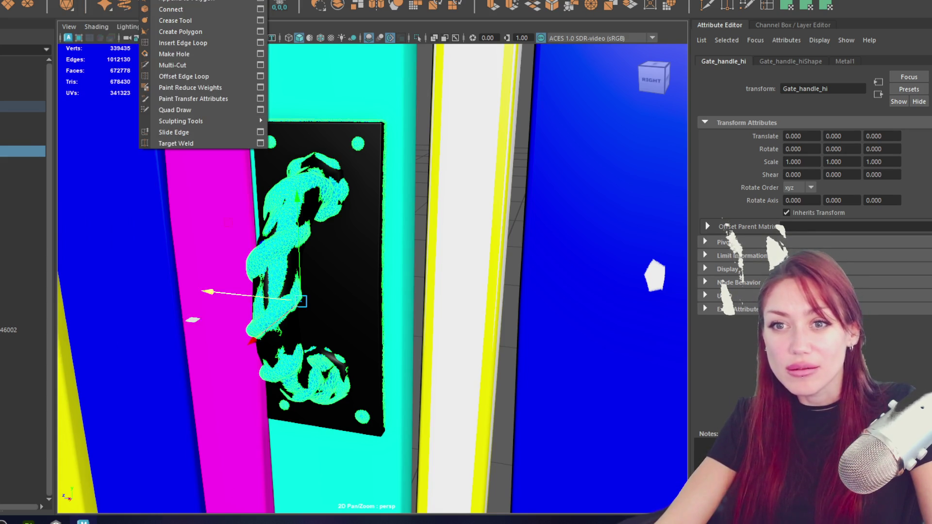
{"action": "mouse_move", "coordinate": [53, 1]}
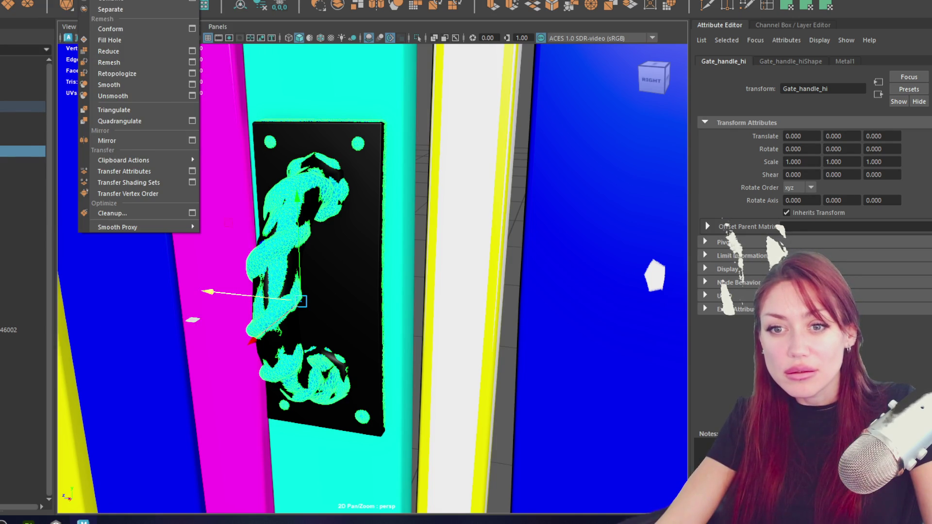
{"action": "mouse_move", "coordinate": [155, 1]}
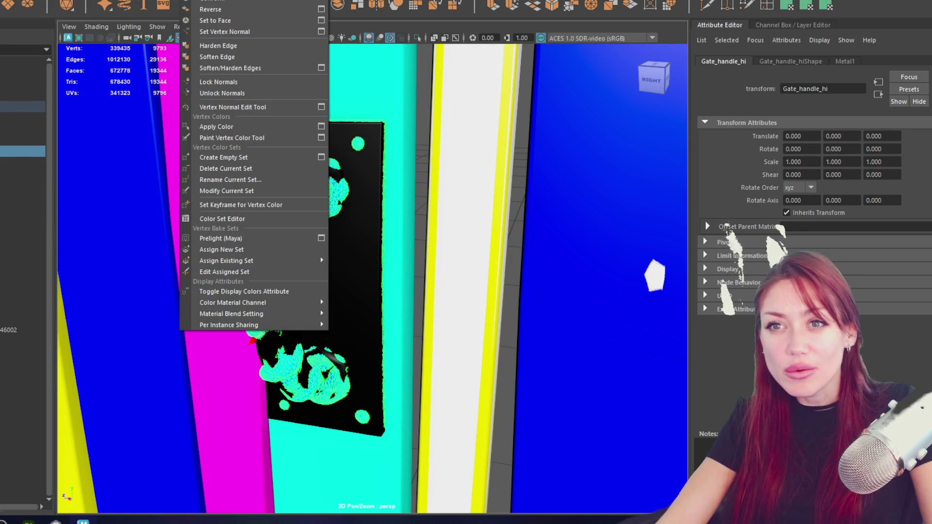
{"action": "left_click", "coordinate": [382, 124]}
{"action": "scroll", "coordinate": [383, 124], "scroll_direction": "down", "scroll_amount": 5}
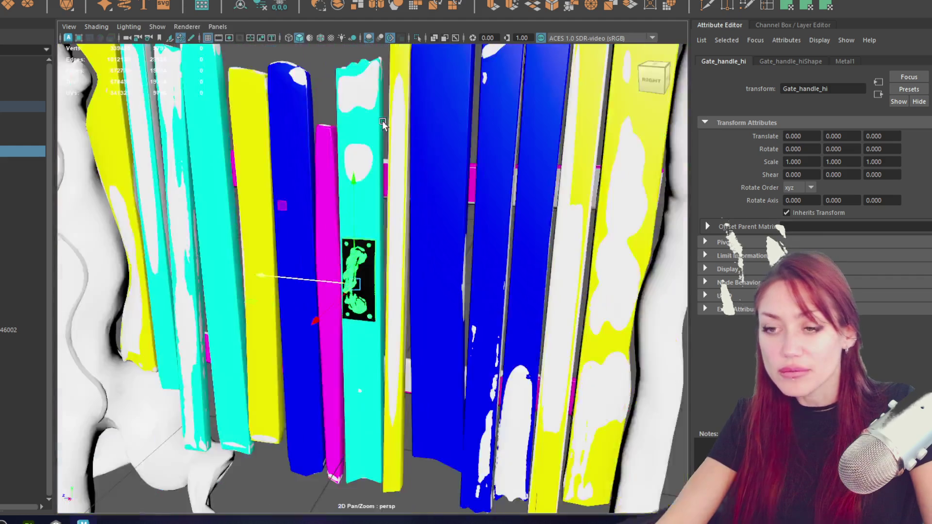
Select the twisted door handle and browse the File menu without choosing a command.
{"action": "scroll", "coordinate": [382, 124], "scroll_direction": "down", "scroll_amount": 5}
{"action": "right_click", "coordinate": [409, 94]}
{"action": "scroll", "coordinate": [555, 146], "scroll_direction": "up", "scroll_amount": 4}
{"action": "scroll", "coordinate": [360, 257], "scroll_direction": "up", "scroll_amount": 5}
{"action": "left_click", "coordinate": [360, 258]}
{"action": "left_click", "coordinate": [12, 1]}
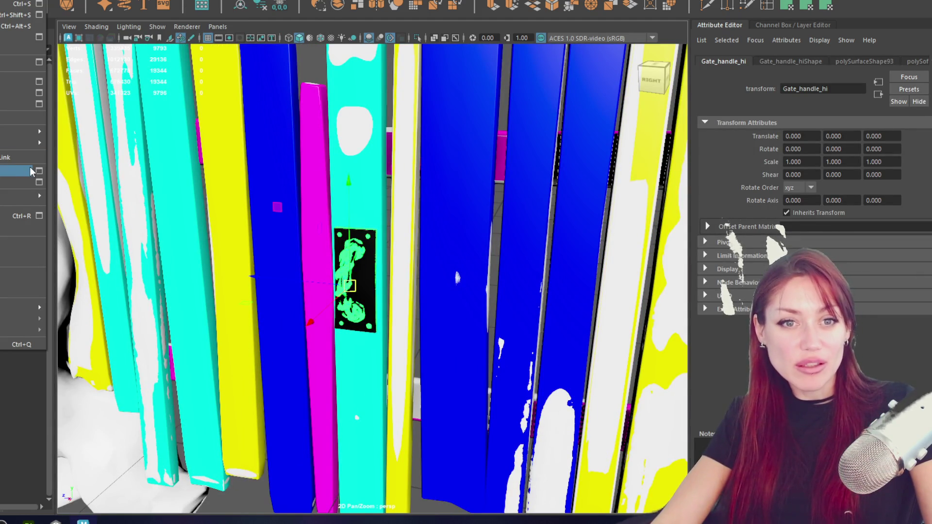
{"action": "mouse_move", "coordinate": [30, 143]}
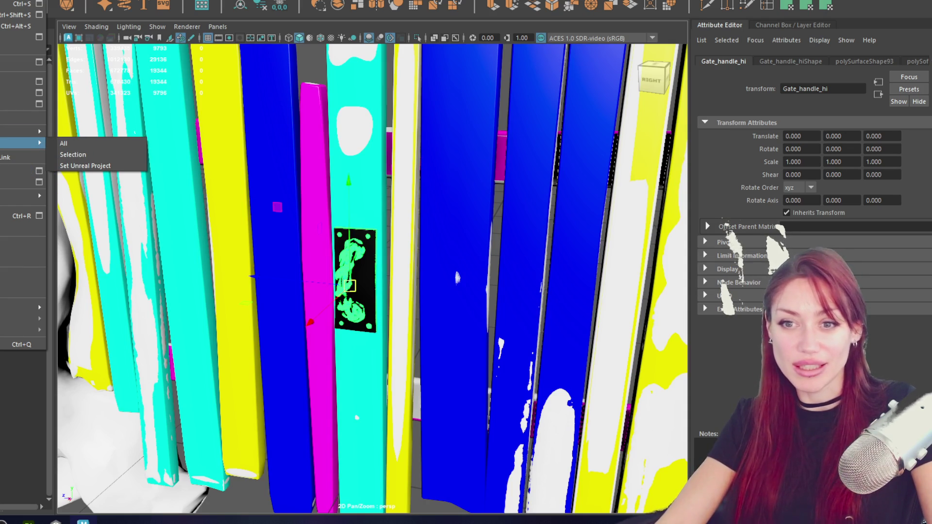
{"action": "left_click", "coordinate": [19, 104]}
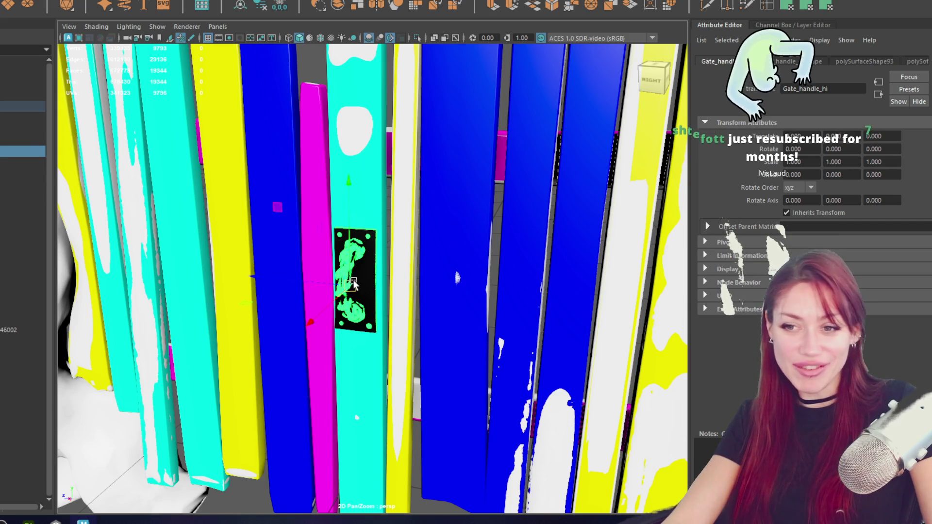
Select the low-poly door handle and isolate it with Ctrl+1, hiding the rest of the gate.
{"action": "left_click", "coordinate": [318, 61]}
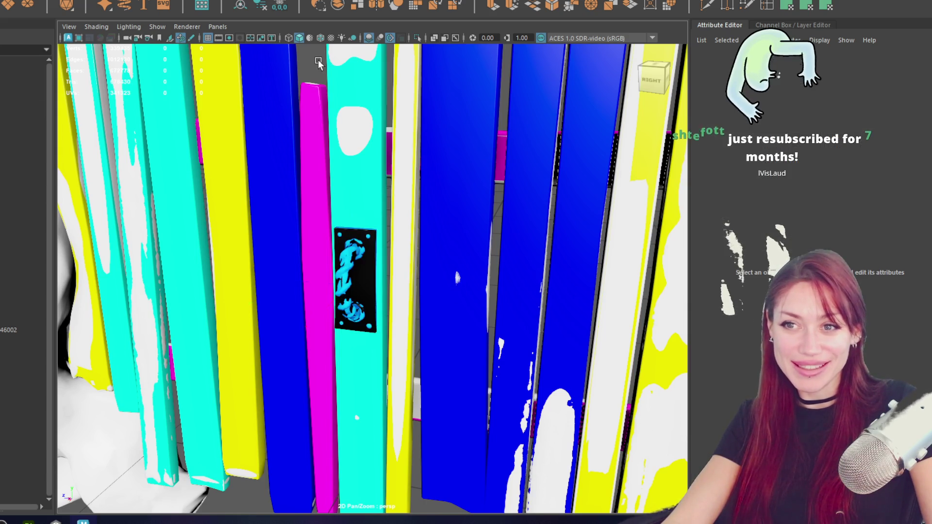
{"action": "left_click", "coordinate": [371, 286]}
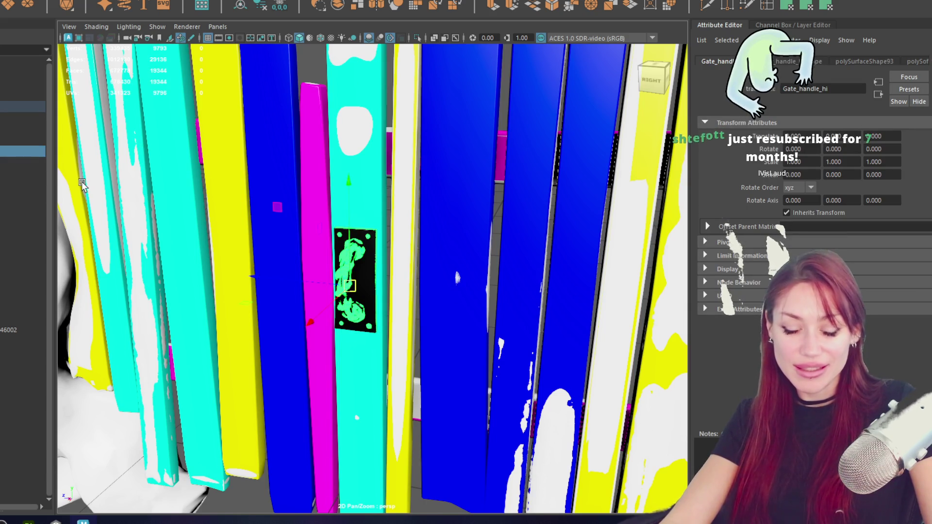
{"action": "left_click", "coordinate": [353, 315]}
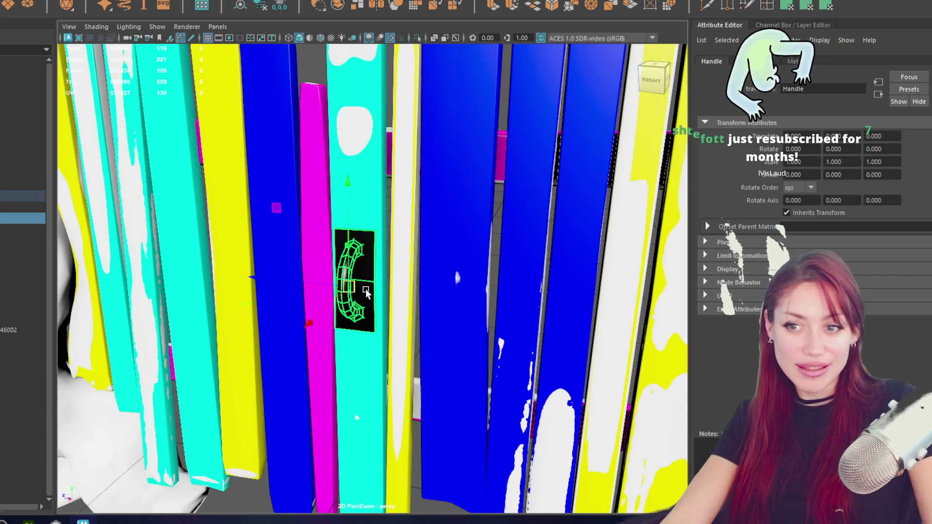
{"action": "left_click", "coordinate": [20, 1]}
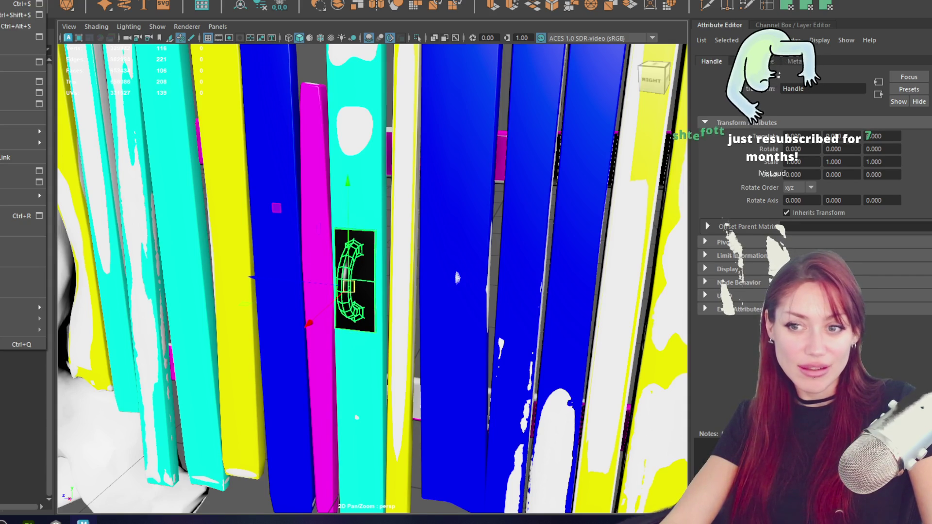
{"action": "key", "text": "Escape"}
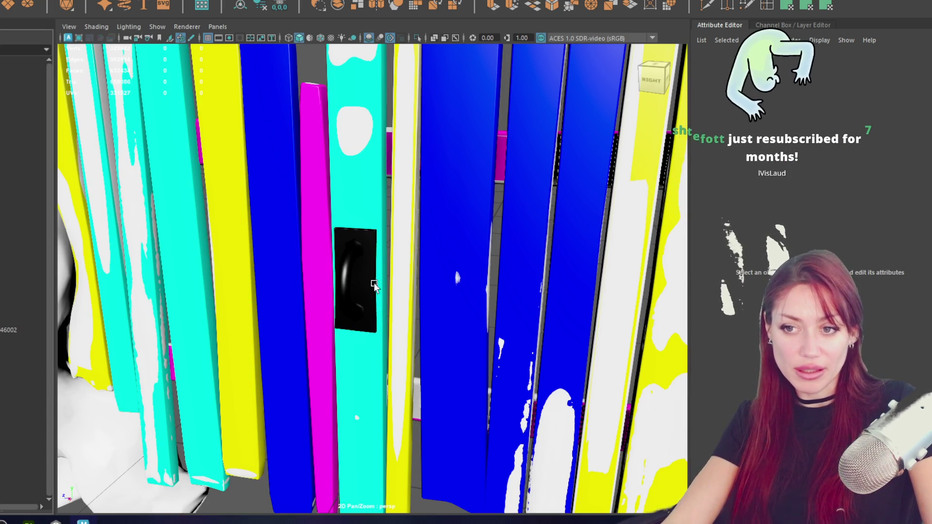
{"action": "left_click", "coordinate": [354, 287]}
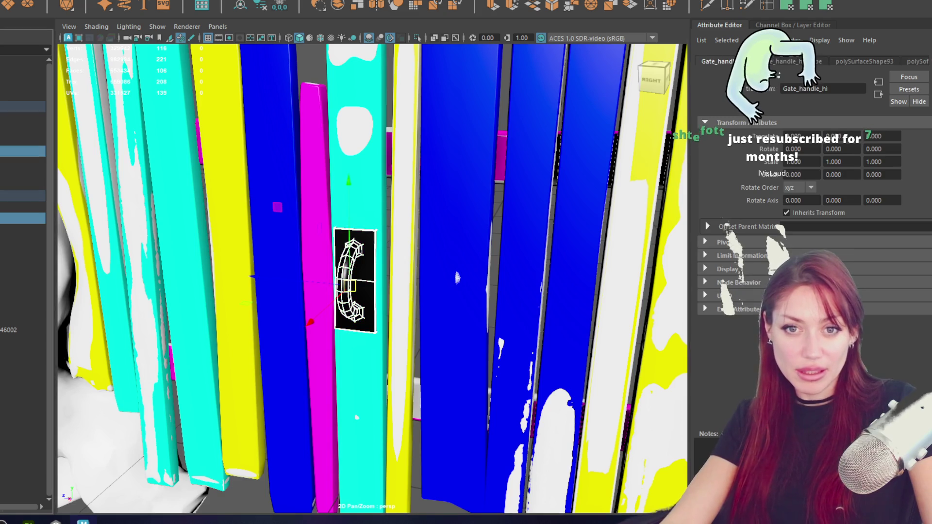
{"action": "key", "text": "ctrl+1"}
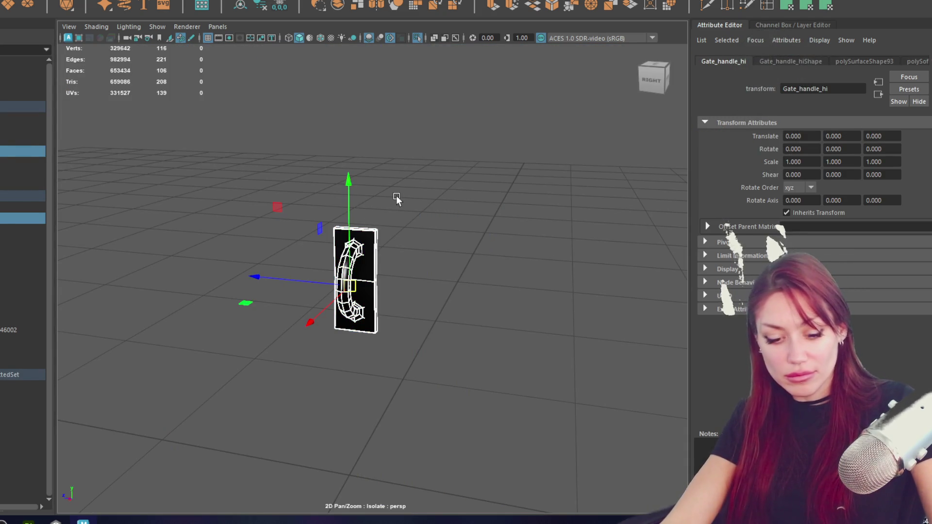
Select the low-poly handle, undoing an accidental nudge along its depth axis.
{"action": "left_click", "coordinate": [396, 196]}
{"action": "left_click", "coordinate": [2, 160]}
{"action": "left_click", "coordinate": [309, 230]}
{"action": "scroll", "coordinate": [370, 290], "scroll_direction": "up", "scroll_amount": 5}
{"action": "mouse_move", "coordinate": [385, 274]}
{"action": "left_mouse_down"}
{"action": "mouse_move", "coordinate": [478, 285]}
{"action": "mouse_move", "coordinate": [415, 283]}
{"action": "left_mouse_up"}
{"action": "left_click", "coordinate": [432, 307]}
{"action": "left_click_drag", "start_coordinate": [328, 343], "coordinate": [413, 271]}
{"action": "key", "text": "ctrl+z"}
Push and rotate the plate's left-edge vertices along depth, then return to object mode.
{"action": "mouse_move", "coordinate": [495, 161]}
{"action": "left_mouse_down"}
{"action": "mouse_move", "coordinate": [453, 202]}
{"action": "mouse_move", "coordinate": [434, 202]}
{"action": "left_mouse_up"}
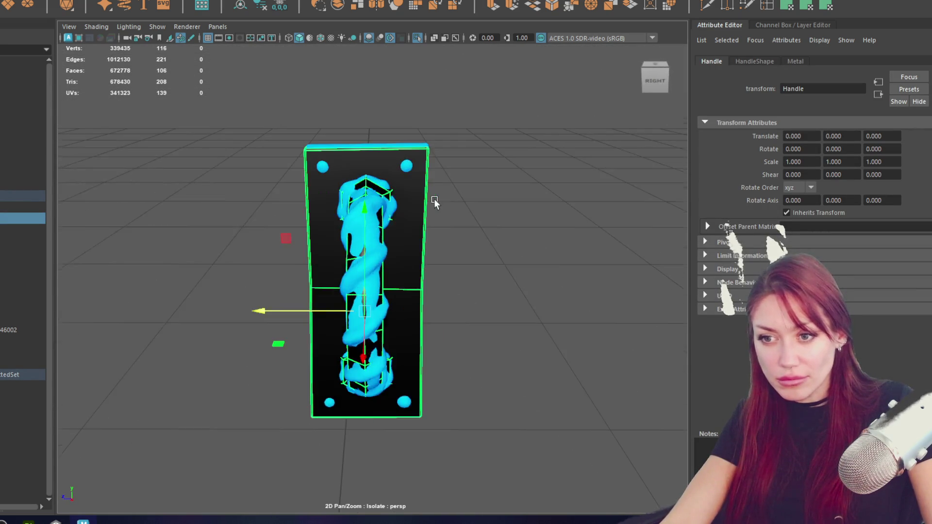
{"action": "left_click", "coordinate": [272, 119]}
{"action": "mouse_move", "coordinate": [272, 235]}
{"action": "left_mouse_down"}
{"action": "mouse_move", "coordinate": [291, 418]}
{"action": "mouse_move", "coordinate": [313, 426]}
{"action": "left_mouse_up"}
{"action": "mouse_move", "coordinate": [283, 371]}
{"action": "left_mouse_down"}
{"action": "mouse_move", "coordinate": [221, 298]}
{"action": "mouse_move", "coordinate": [249, 323]}
{"action": "left_mouse_up"}
{"action": "key", "text": "e"}
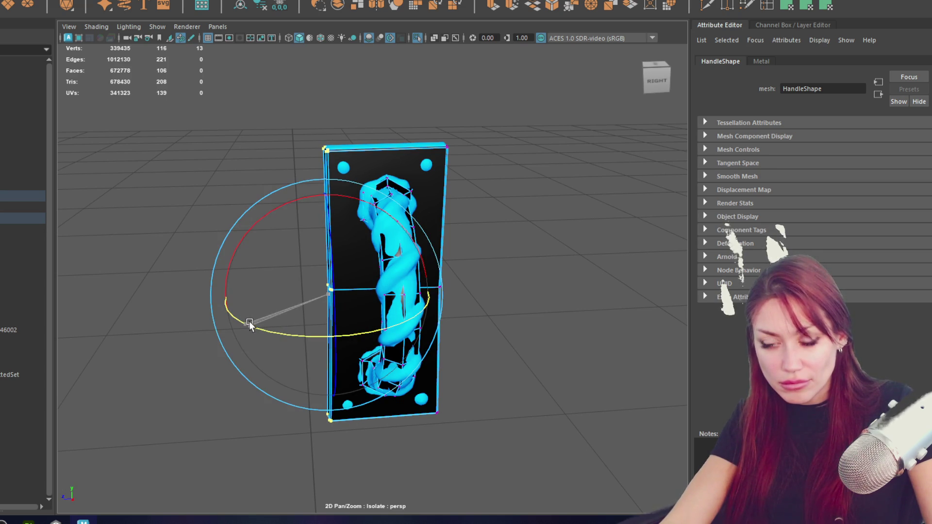
{"action": "key", "text": "F8"}
{"action": "left_click", "coordinate": [437, 183]}
{"action": "key", "text": "w"}
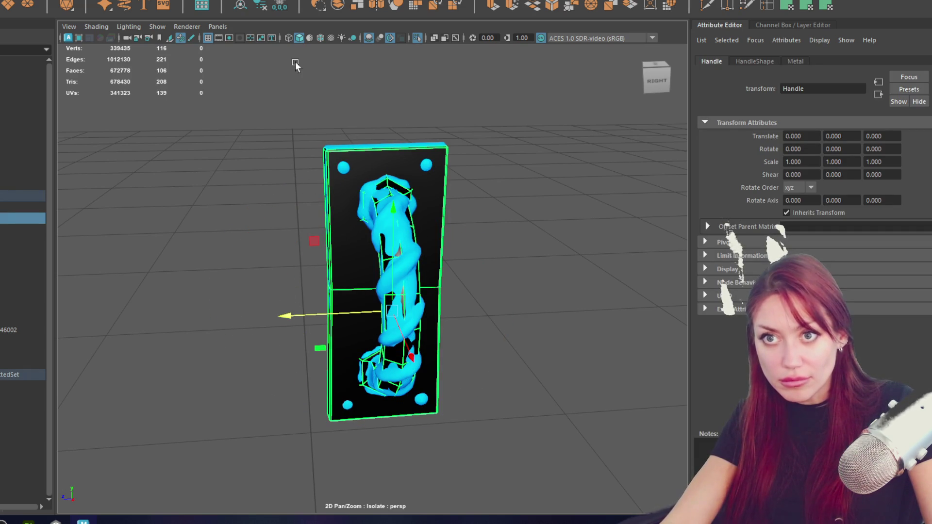
Lower the twisted Gate_handle_hi's pivot to below the handle.
{"action": "left_click", "coordinate": [364, 200]}
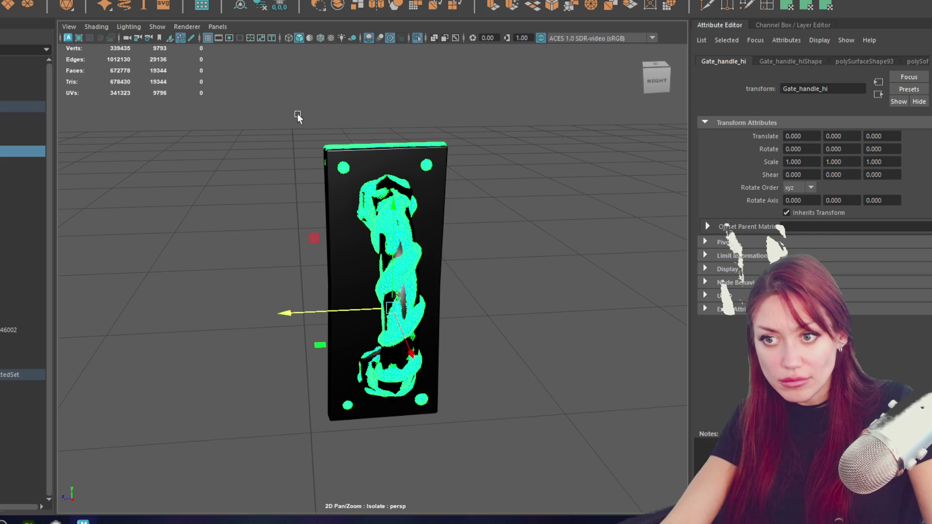
{"action": "scroll", "coordinate": [520, 312], "scroll_direction": "down", "scroll_amount": 5}
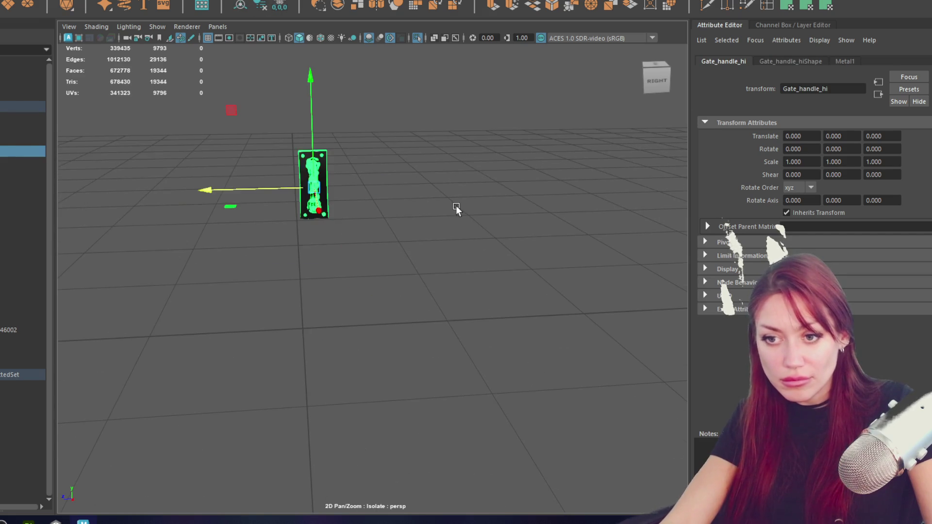
{"action": "left_click_drag", "start_coordinate": [400, 226], "coordinate": [436, 243]}
{"action": "key", "text": "d"}
{"action": "mouse_move", "coordinate": [348, 157]}
{"action": "left_mouse_down"}
{"action": "mouse_move", "coordinate": [357, 287]}
{"action": "mouse_move", "coordinate": [357, 276]}
{"action": "left_mouse_up"}
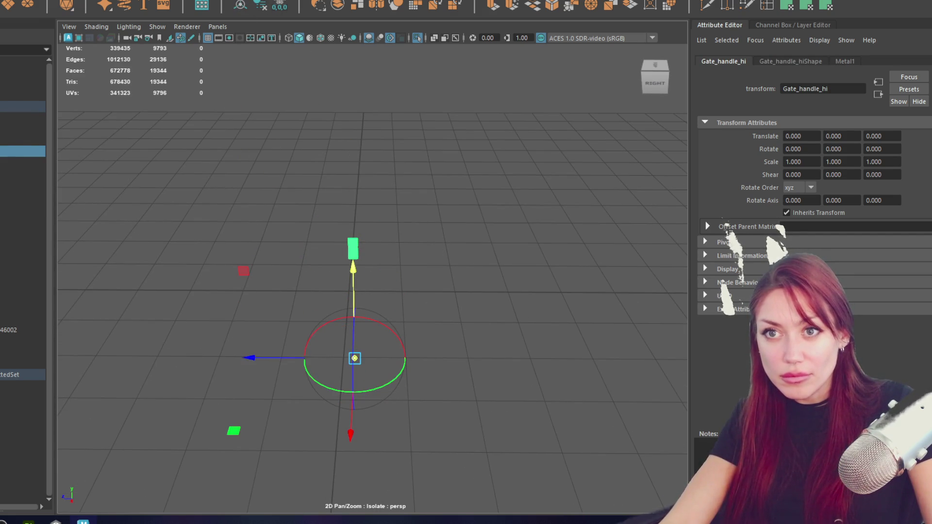
{"action": "mouse_move", "coordinate": [317, 194]}
{"action": "left_mouse_down"}
{"action": "mouse_move", "coordinate": [443, 420]}
{"action": "mouse_move", "coordinate": [348, 291]}
{"action": "mouse_move", "coordinate": [372, 246]}
{"action": "mouse_move", "coordinate": [347, 291]}
{"action": "mouse_move", "coordinate": [399, 345]}
{"action": "mouse_move", "coordinate": [380, 358]}
{"action": "mouse_move", "coordinate": [289, 300]}
{"action": "mouse_move", "coordinate": [393, 295]}
{"action": "left_mouse_up"}
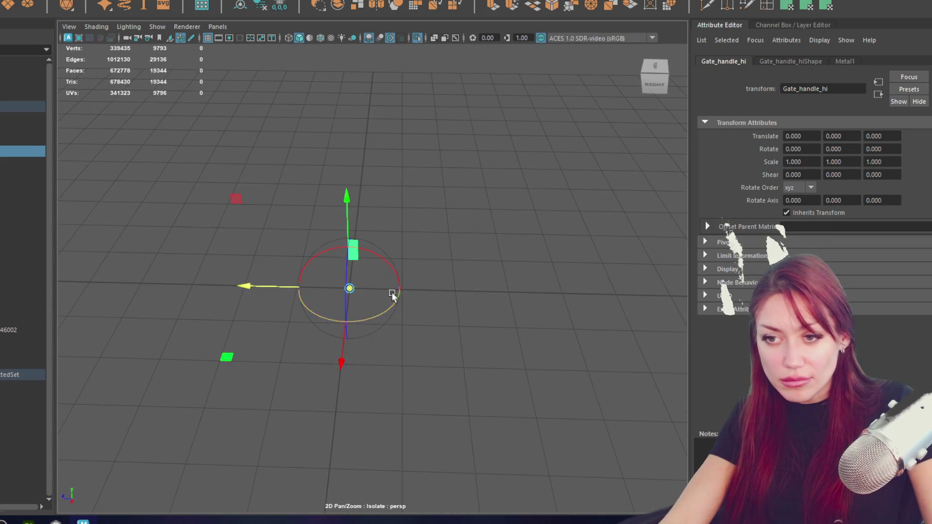
Try moving and rotating the low-poly Handle, undo both changes, and frame the view on it.
{"action": "left_click", "coordinate": [6, 218]}
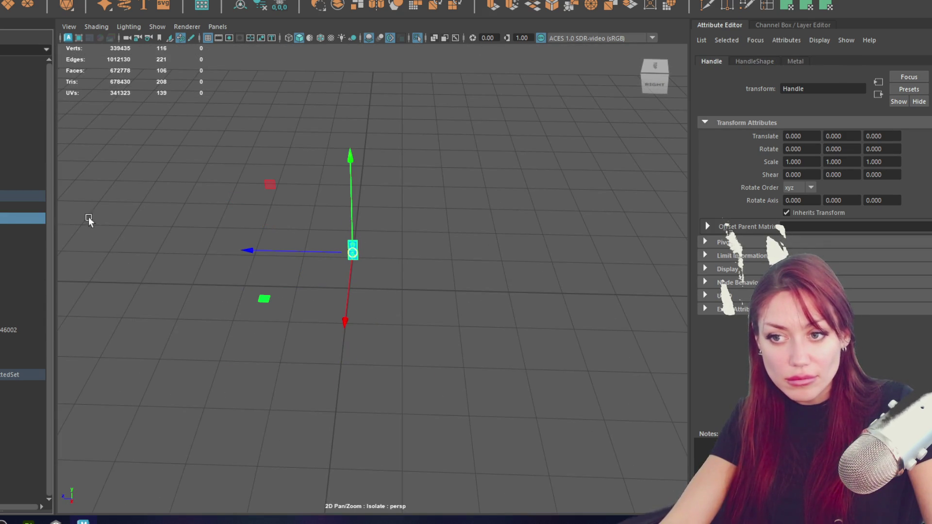
{"action": "mouse_move", "coordinate": [375, 266]}
{"action": "left_mouse_down"}
{"action": "mouse_move", "coordinate": [351, 159]}
{"action": "mouse_move", "coordinate": [353, 289]}
{"action": "mouse_move", "coordinate": [424, 293]}
{"action": "left_mouse_up"}
{"action": "key", "text": "ctrl+z"}
{"action": "key", "text": "e"}
{"action": "mouse_move", "coordinate": [345, 162]}
{"action": "left_mouse_down"}
{"action": "mouse_move", "coordinate": [355, 313]}
{"action": "mouse_move", "coordinate": [422, 377]}
{"action": "mouse_move", "coordinate": [362, 308]}
{"action": "mouse_move", "coordinate": [286, 304]}
{"action": "mouse_move", "coordinate": [249, 339]}
{"action": "left_mouse_up"}
{"action": "key", "text": "ctrl+z"}
{"action": "key", "text": "w"}
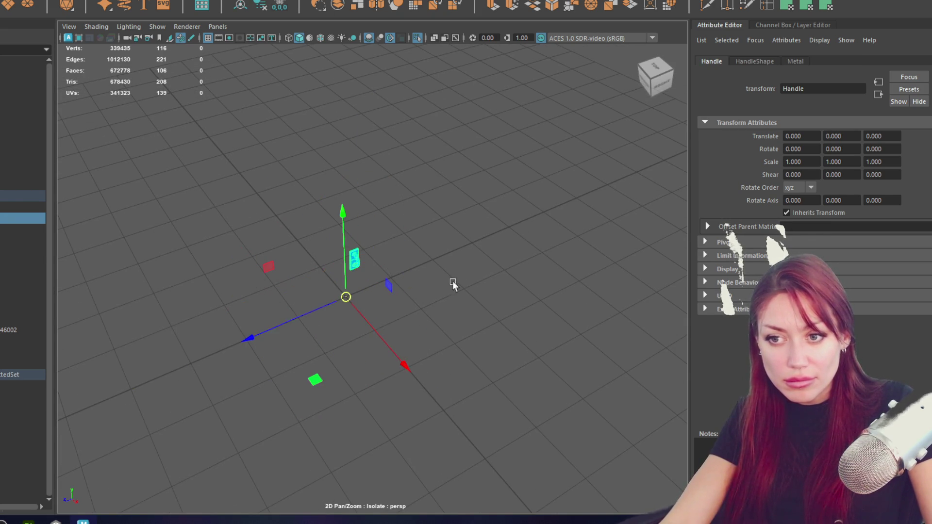
{"action": "left_click", "coordinate": [23, 105]}
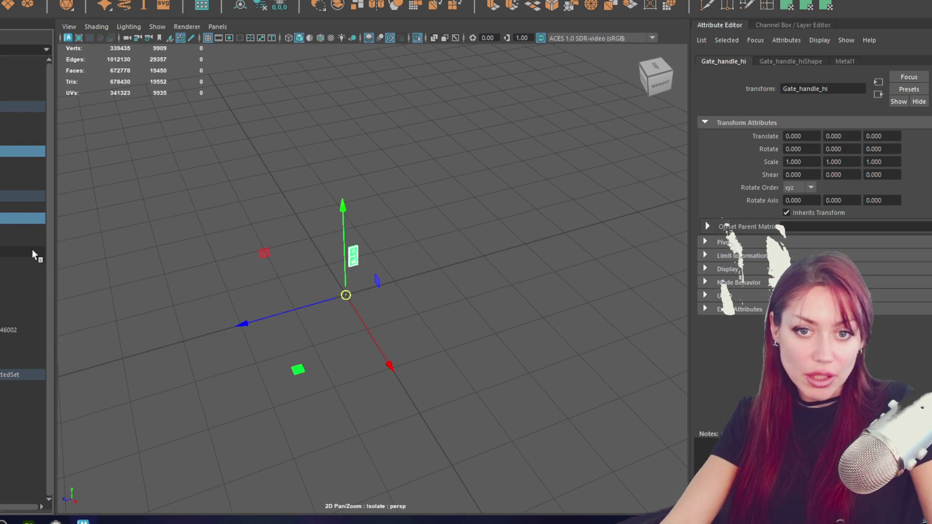
{"action": "left_click", "coordinate": [13, 219]}
{"action": "key", "text": "f"}
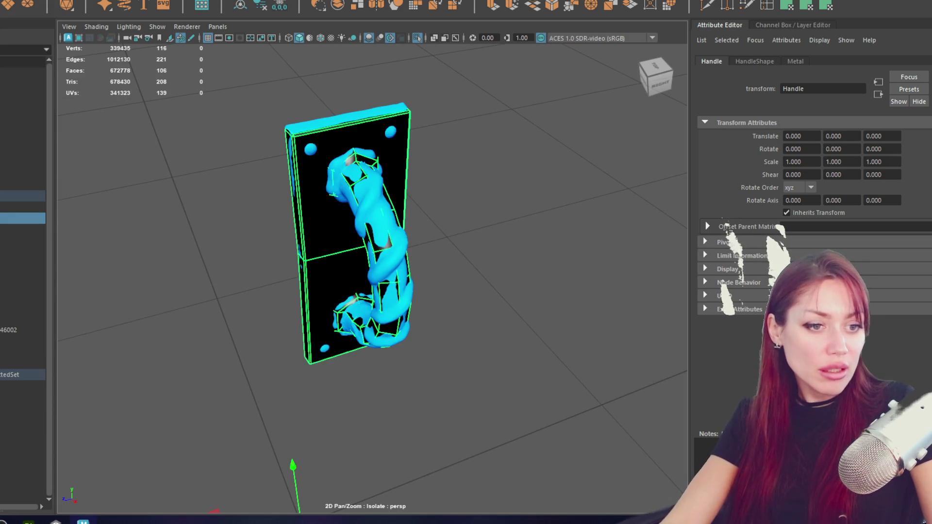
{"action": "left_click", "coordinate": [9, 139]}
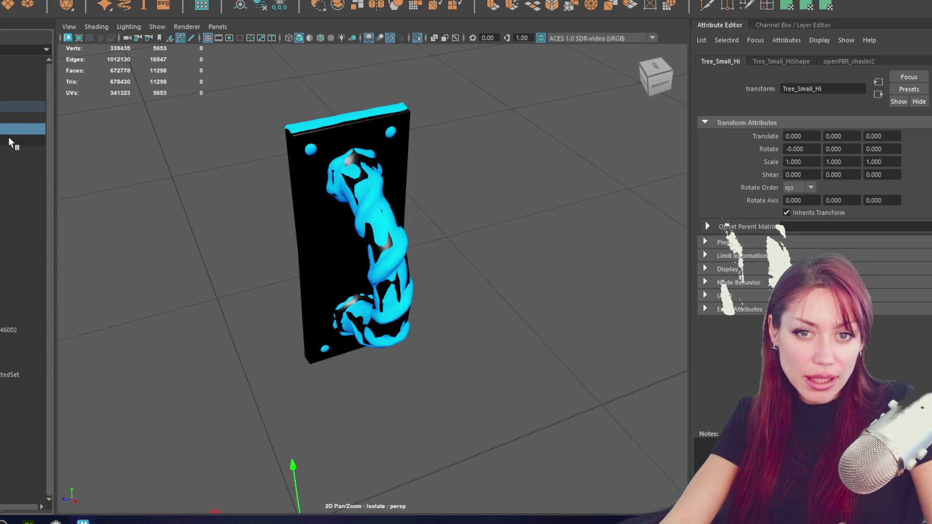
Select Gate_handle_hi, dismiss the Send to Unreal export menu, and switch to Substance Painter.
{"action": "left_click", "coordinate": [380, 200]}
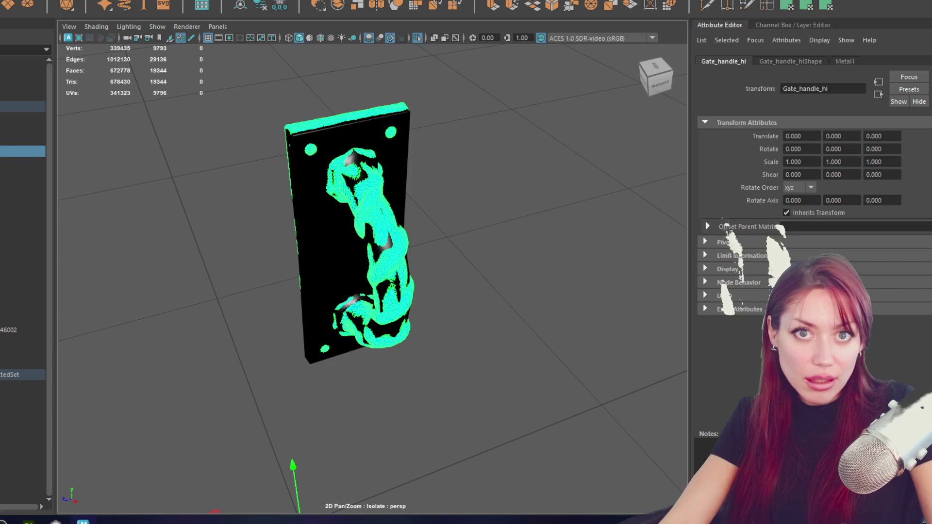
{"action": "mouse_move", "coordinate": [24, 142]}
{"action": "key", "text": "Escape"}
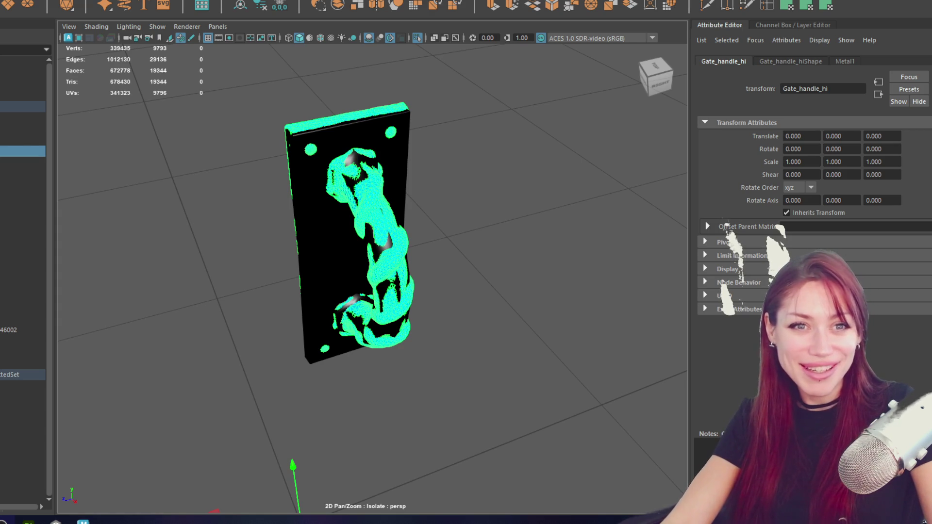
{"action": "left_click", "coordinate": [56, 521]}
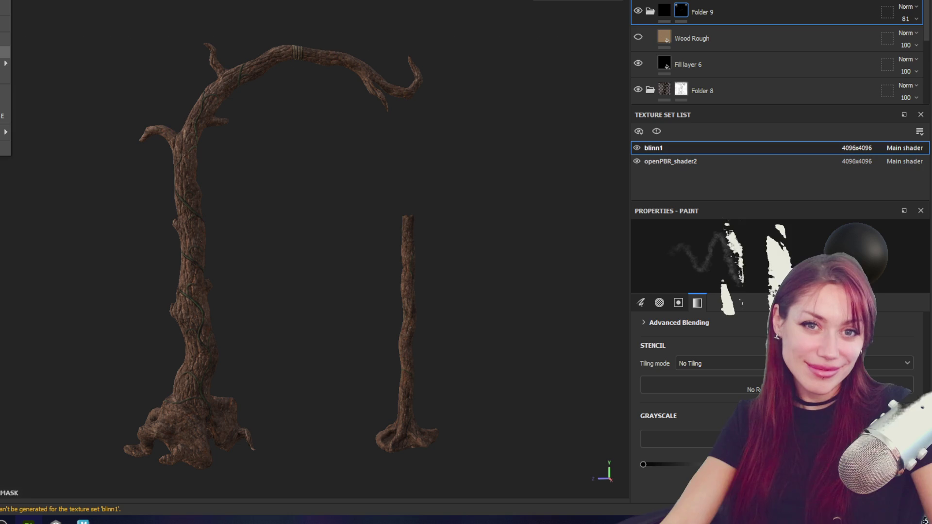
Create a new Substance Painter project from the lo mesh file and view it at three-quarter angle.
{"action": "key", "text": "ctrl+n"}
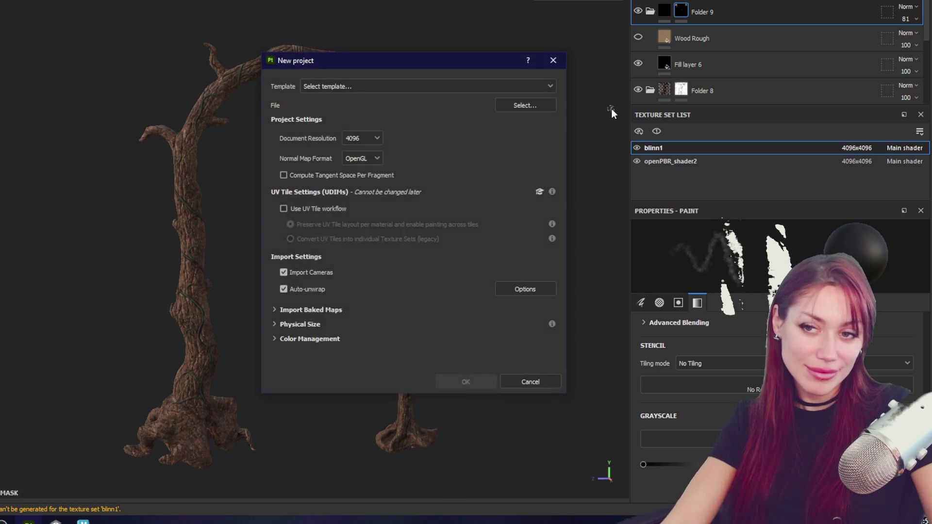
{"action": "left_click", "coordinate": [508, 108]}
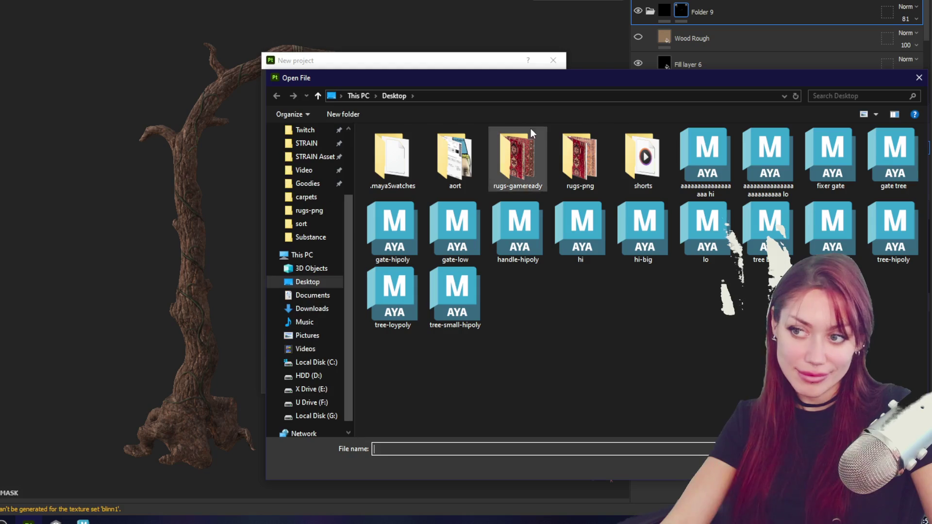
{"action": "double_click", "coordinate": [699, 224]}
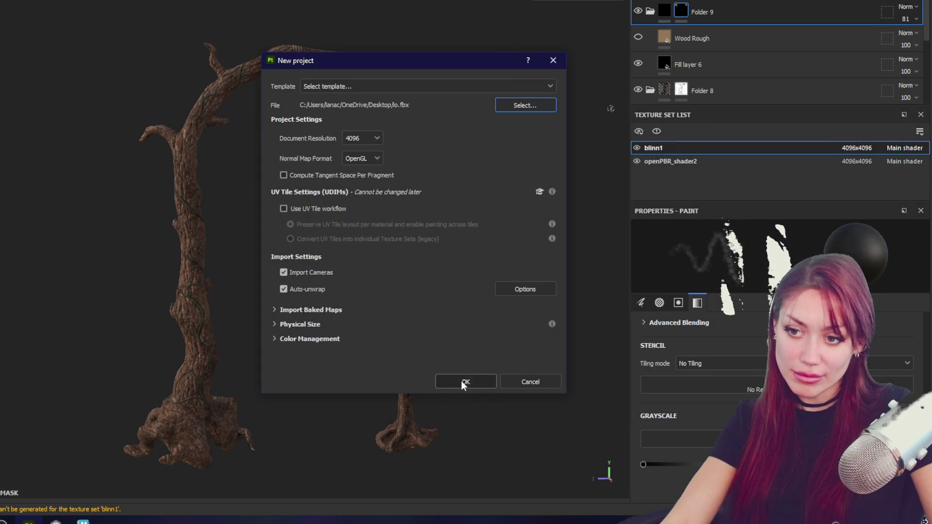
{"action": "left_click", "coordinate": [464, 382]}
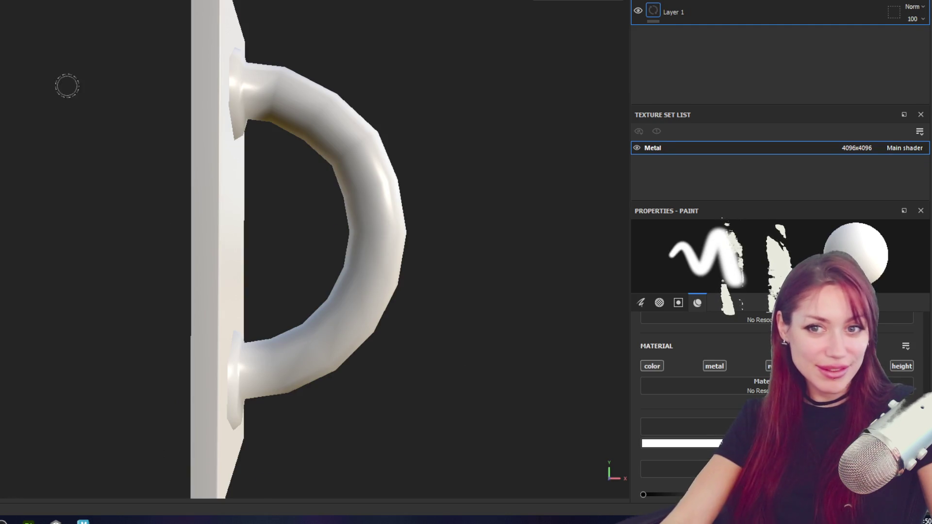
{"action": "scroll", "coordinate": [380, 175], "scroll_direction": "down", "scroll_amount": 3}
{"action": "left_click_drag", "start_coordinate": [422, 175], "coordinate": [275, 177]}
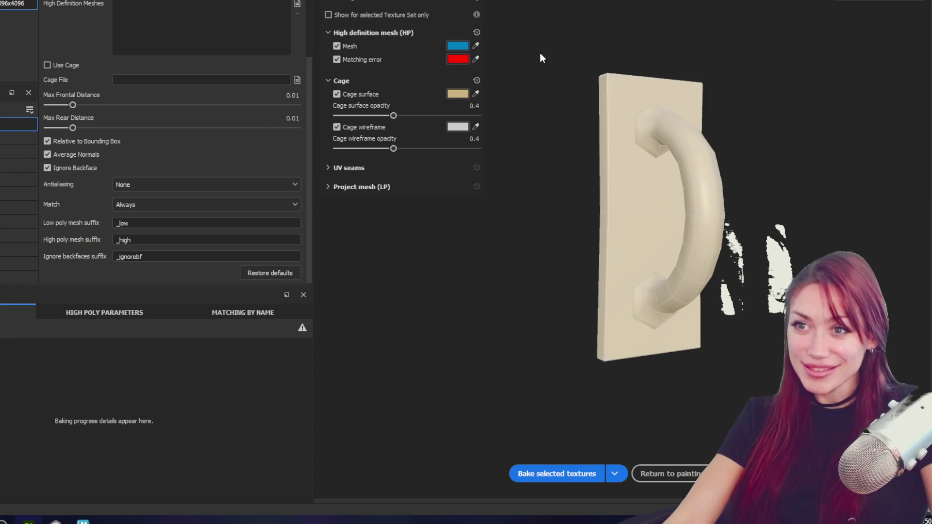
Bake from hi.fbx with max frontal distance 0.0356 and Supersampling 4x antialiasing.
{"action": "left_click", "coordinate": [297, 5]}
{"action": "double_click", "coordinate": [199, 97]}
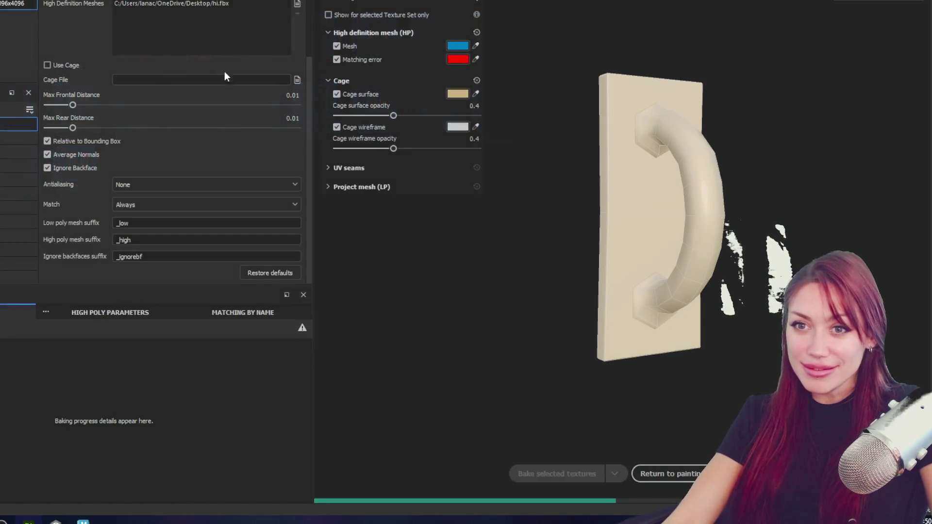
{"action": "scroll", "coordinate": [199, 121], "scroll_direction": "up", "scroll_amount": 3}
{"action": "left_click_drag", "start_coordinate": [71, 209], "coordinate": [94, 204]}
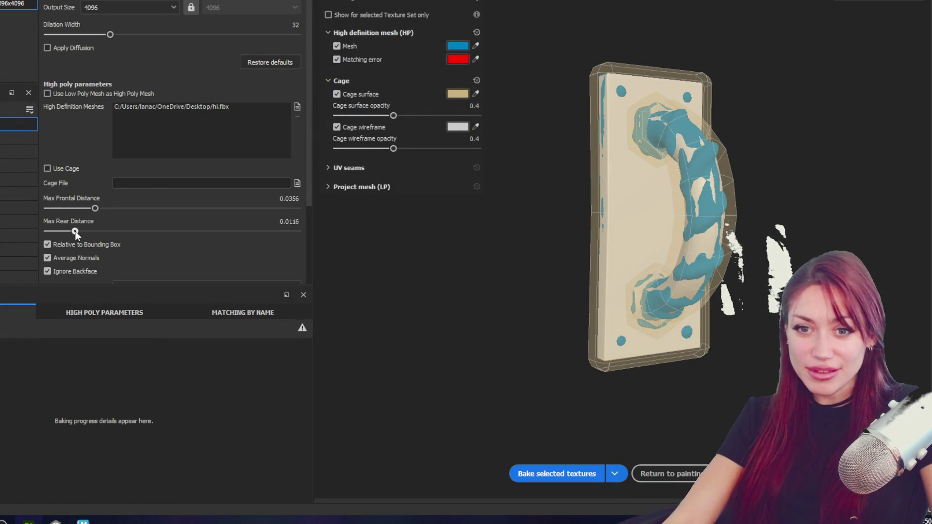
{"action": "scroll", "coordinate": [182, 182], "scroll_direction": "down", "scroll_amount": 3}
{"action": "left_click", "coordinate": [182, 183]}
{"action": "left_click", "coordinate": [181, 208]}
{"action": "scroll", "coordinate": [203, 164], "scroll_direction": "up", "scroll_amount": 3}
{"action": "left_click", "coordinate": [580, 473]}
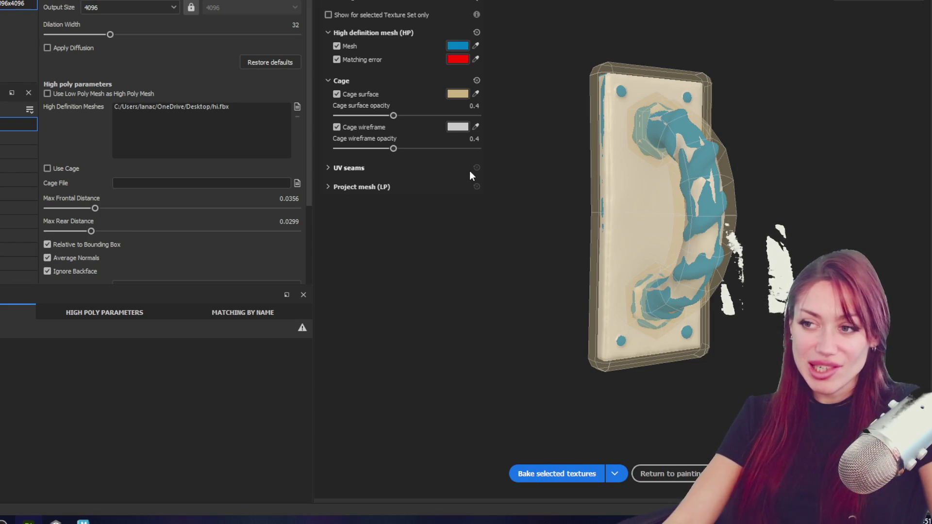
Return to painting and inspect the baked handle from a three-quarter view.
{"action": "left_click", "coordinate": [674, 473]}
{"action": "mouse_move", "coordinate": [519, 140]}
{"action": "left_mouse_down"}
{"action": "mouse_move", "coordinate": [461, 169]}
{"action": "mouse_move", "coordinate": [380, 236]}
{"action": "mouse_move", "coordinate": [537, 225]}
{"action": "mouse_move", "coordinate": [232, 233]}
{"action": "mouse_move", "coordinate": [503, 248]}
{"action": "mouse_move", "coordinate": [347, 212]}
{"action": "left_mouse_up"}
{"action": "scroll", "coordinate": [347, 212], "scroll_direction": "up", "scroll_amount": 3}
{"action": "mouse_move", "coordinate": [436, 224]}
{"action": "left_mouse_down"}
{"action": "mouse_move", "coordinate": [380, 217]}
{"action": "mouse_move", "coordinate": [362, 202]}
{"action": "mouse_move", "coordinate": [311, 203]}
{"action": "mouse_move", "coordinate": [509, 250]}
{"action": "mouse_move", "coordinate": [437, 233]}
{"action": "left_mouse_up"}
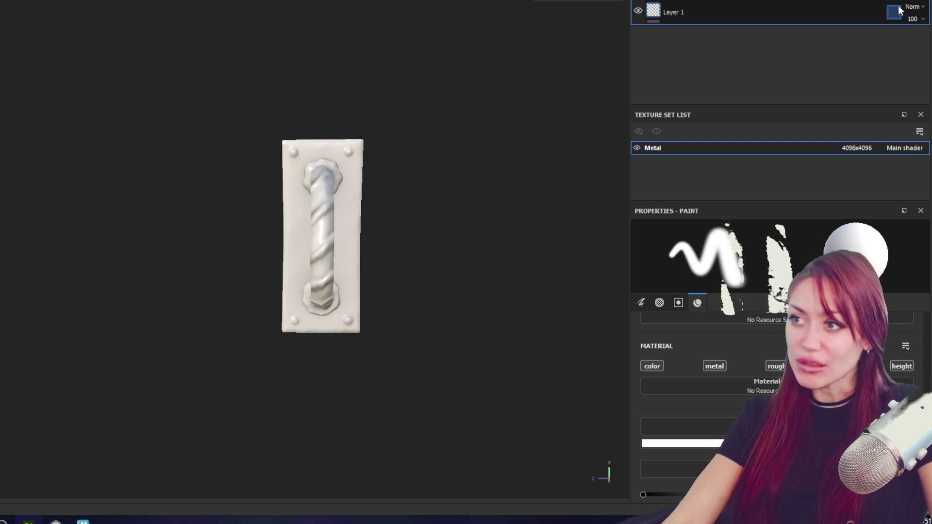
Add a metallic fill layer with lowered roughness for glossy reflections, then switch to Unity.
{"action": "key", "text": "ctrl+shift+f"}
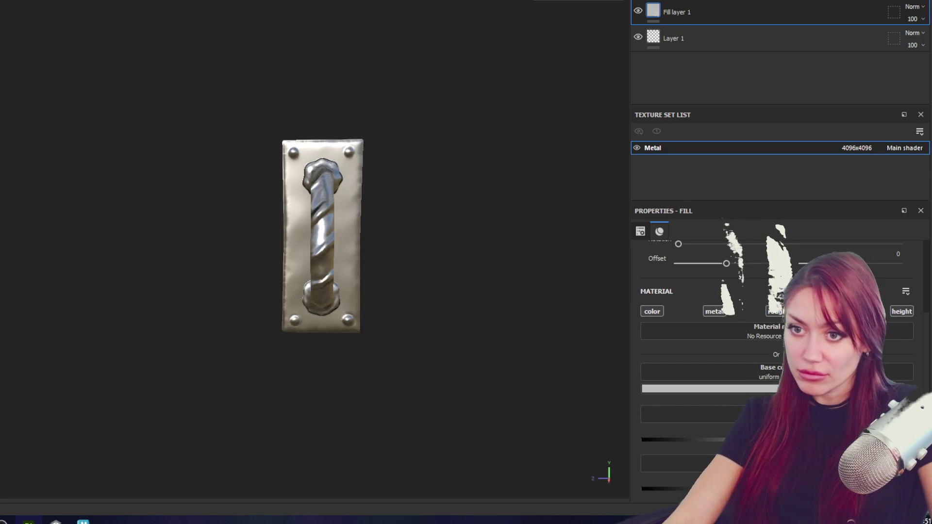
{"action": "mouse_move", "coordinate": [525, 239]}
{"action": "left_mouse_down"}
{"action": "mouse_move", "coordinate": [530, 214]}
{"action": "mouse_move", "coordinate": [313, 202]}
{"action": "mouse_move", "coordinate": [597, 208]}
{"action": "left_mouse_up"}
{"action": "mouse_move", "coordinate": [524, 162]}
{"action": "left_mouse_down"}
{"action": "mouse_move", "coordinate": [509, 297]}
{"action": "mouse_move", "coordinate": [172, 167]}
{"action": "mouse_move", "coordinate": [237, 137]}
{"action": "mouse_move", "coordinate": [375, 137]}
{"action": "left_mouse_up"}
{"action": "scroll", "coordinate": [760, 310], "scroll_direction": "down", "scroll_amount": 2}
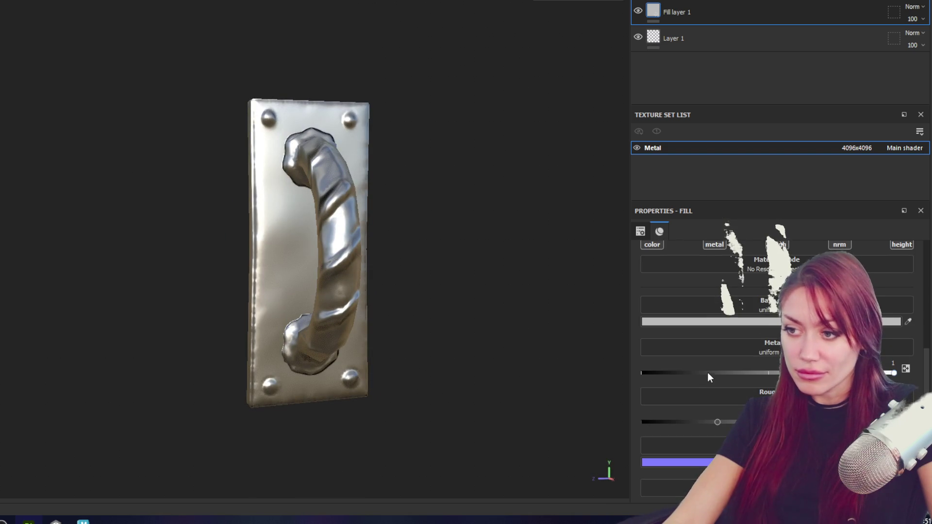
{"action": "mouse_move", "coordinate": [717, 422]}
{"action": "left_mouse_down"}
{"action": "mouse_move", "coordinate": [624, 429]}
{"action": "mouse_move", "coordinate": [669, 427]}
{"action": "mouse_move", "coordinate": [638, 432]}
{"action": "left_mouse_up"}
{"action": "mouse_move", "coordinate": [470, 167]}
{"action": "left_mouse_down"}
{"action": "mouse_move", "coordinate": [280, 162]}
{"action": "mouse_move", "coordinate": [511, 155]}
{"action": "mouse_move", "coordinate": [529, 165]}
{"action": "left_mouse_up"}
{"action": "left_click_drag", "start_coordinate": [643, 422], "coordinate": [658, 421]}
{"action": "mouse_move", "coordinate": [347, 244]}
{"action": "left_mouse_down"}
{"action": "mouse_move", "coordinate": [528, 224]}
{"action": "mouse_move", "coordinate": [234, 216]}
{"action": "mouse_move", "coordinate": [422, 250]}
{"action": "left_mouse_up"}
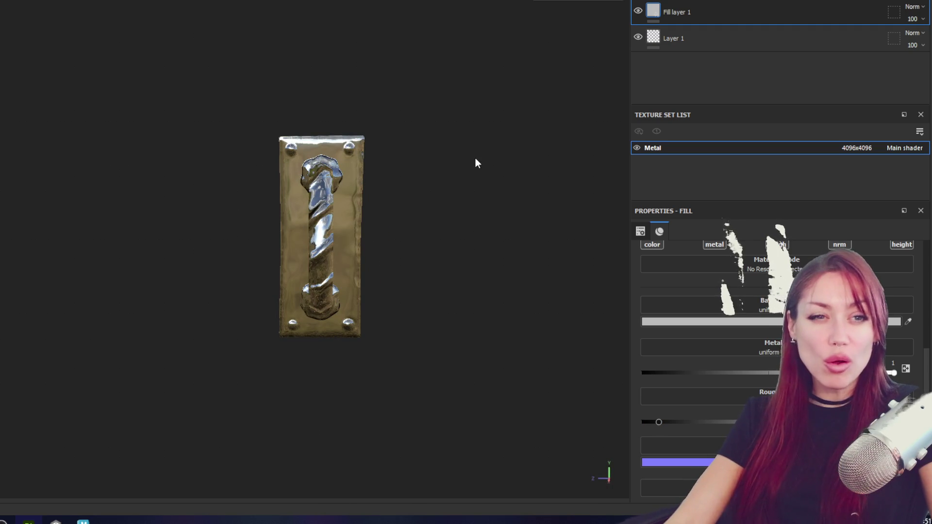
{"action": "scroll", "coordinate": [464, 167], "scroll_direction": "up", "scroll_amount": 1}
{"action": "mouse_move", "coordinate": [464, 167]}
{"action": "left_mouse_down"}
{"action": "mouse_move", "coordinate": [400, 196]}
{"action": "mouse_move", "coordinate": [730, 162]}
{"action": "mouse_move", "coordinate": [403, 173]}
{"action": "mouse_move", "coordinate": [356, 131]}
{"action": "mouse_move", "coordinate": [535, 115]}
{"action": "mouse_move", "coordinate": [562, 148]}
{"action": "mouse_move", "coordinate": [508, 131]}
{"action": "left_mouse_up"}
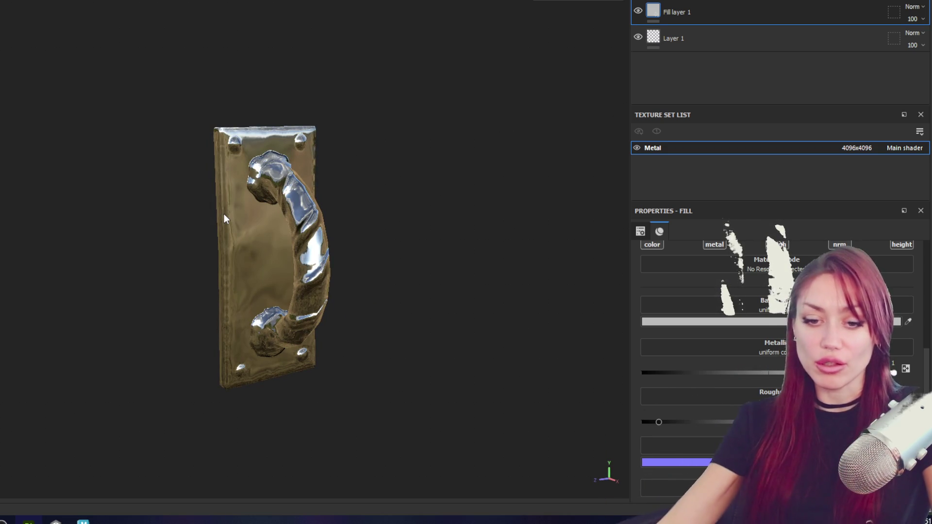
{"action": "left_click", "coordinate": [56, 522]}
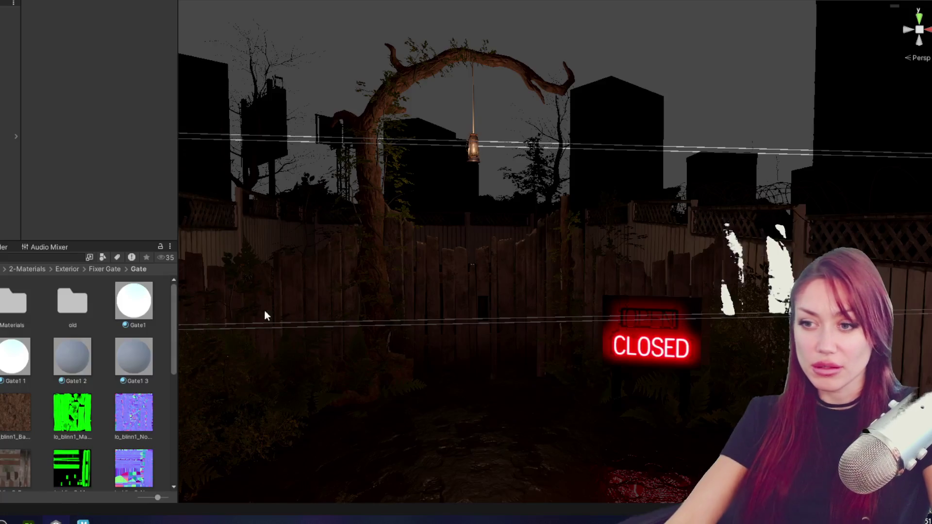
{"action": "scroll", "coordinate": [424, 339], "scroll_direction": "up", "scroll_amount": 3}
{"action": "left_click_drag", "start_coordinate": [500, 368], "coordinate": [519, 240]}
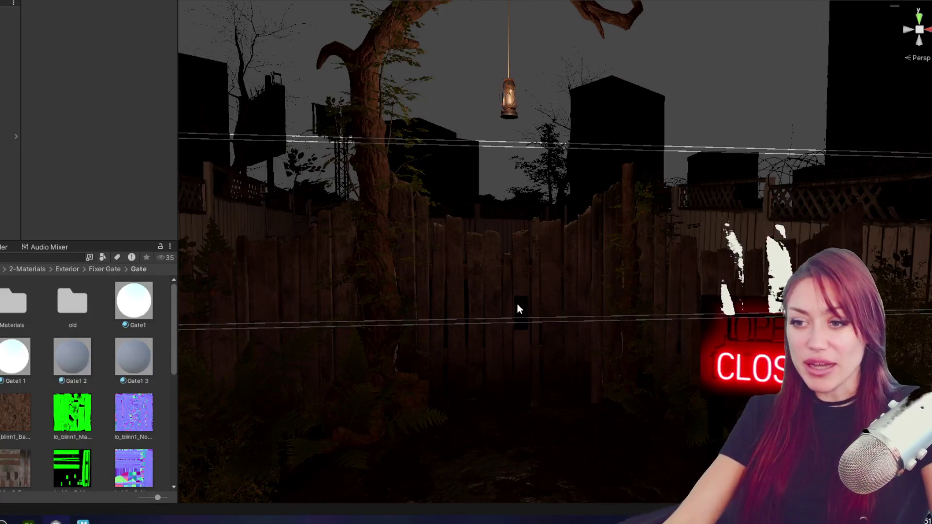
{"action": "scroll", "coordinate": [504, 323], "scroll_direction": "down", "scroll_amount": 3}
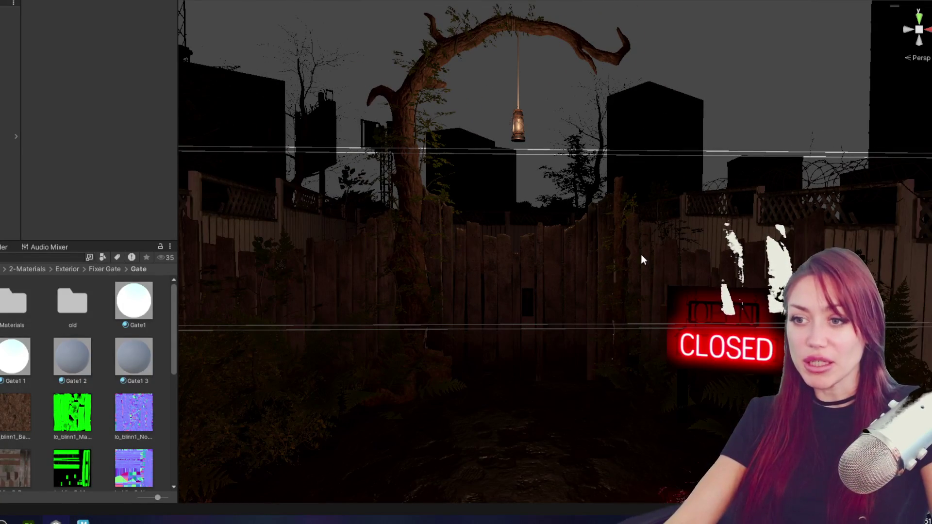
{"action": "scroll", "coordinate": [631, 294], "scroll_direction": "down", "scroll_amount": 1}
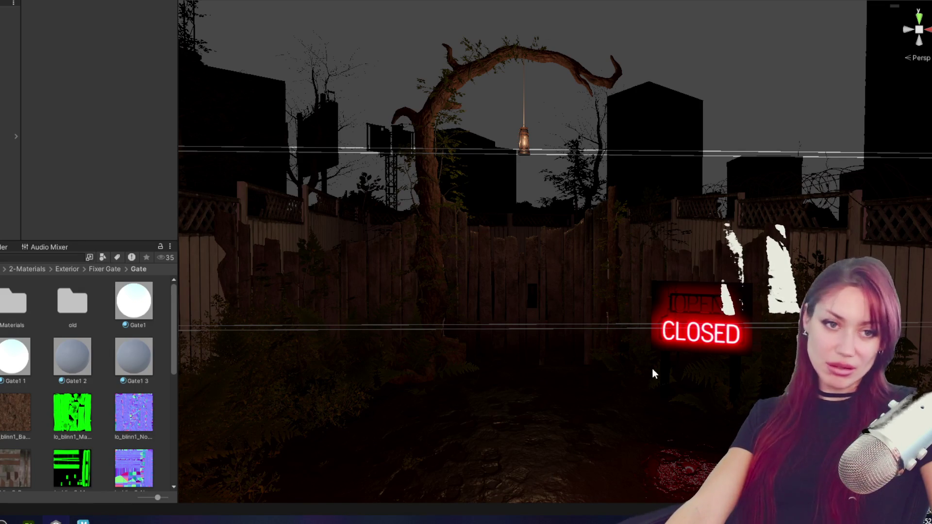
{"action": "scroll", "coordinate": [650, 371], "scroll_direction": "up", "scroll_amount": 5}
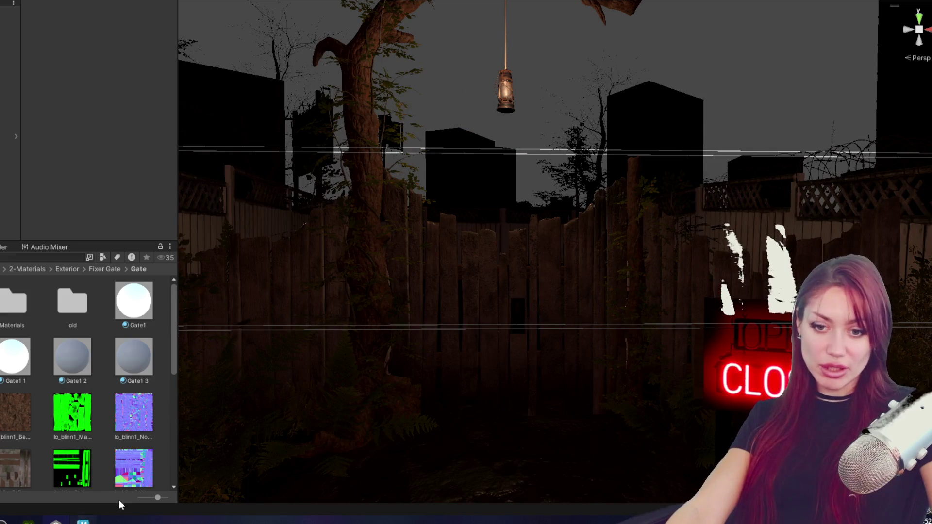
{"action": "left_click", "coordinate": [83, 521]}
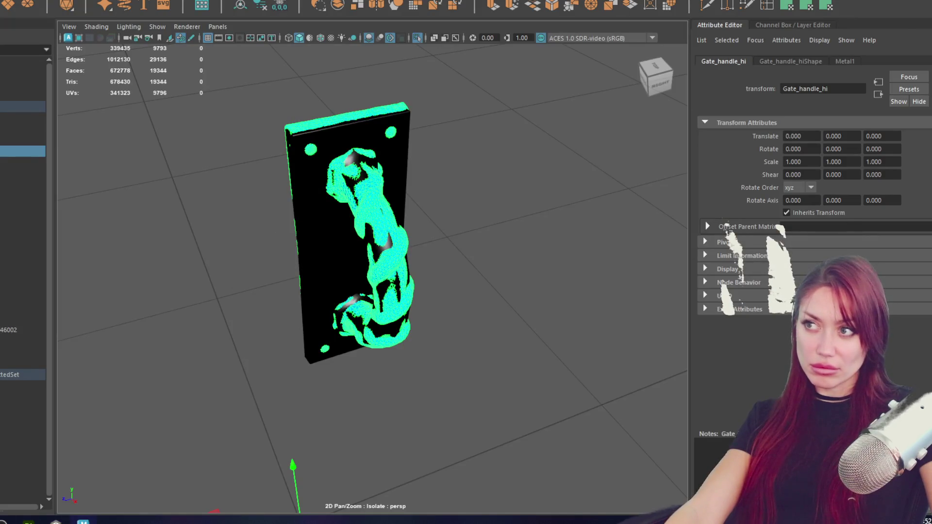
{"action": "key", "text": "alt+Tab"}
{"action": "left_click", "coordinate": [28, 522]}
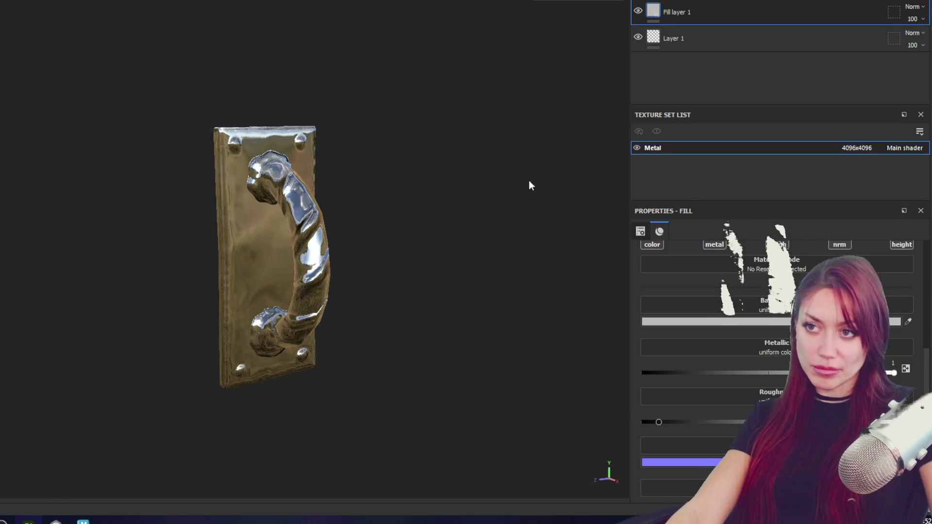
Set the metal fill's base colour to a muted copper orange and check the handle sideways.
{"action": "mouse_move", "coordinate": [491, 160]}
{"action": "left_mouse_down"}
{"action": "mouse_move", "coordinate": [422, 172]}
{"action": "mouse_move", "coordinate": [360, 162]}
{"action": "left_mouse_up"}
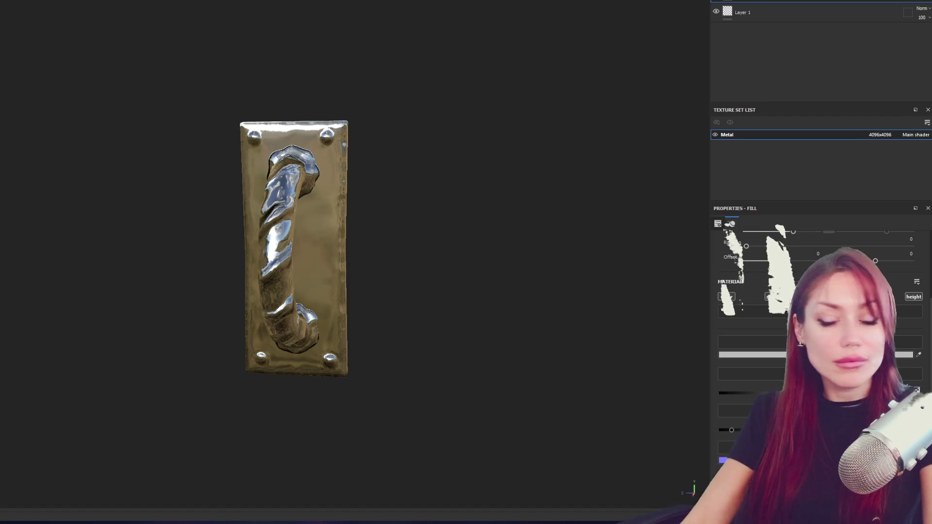
{"action": "scroll", "coordinate": [223, 214], "scroll_direction": "up", "scroll_amount": 5}
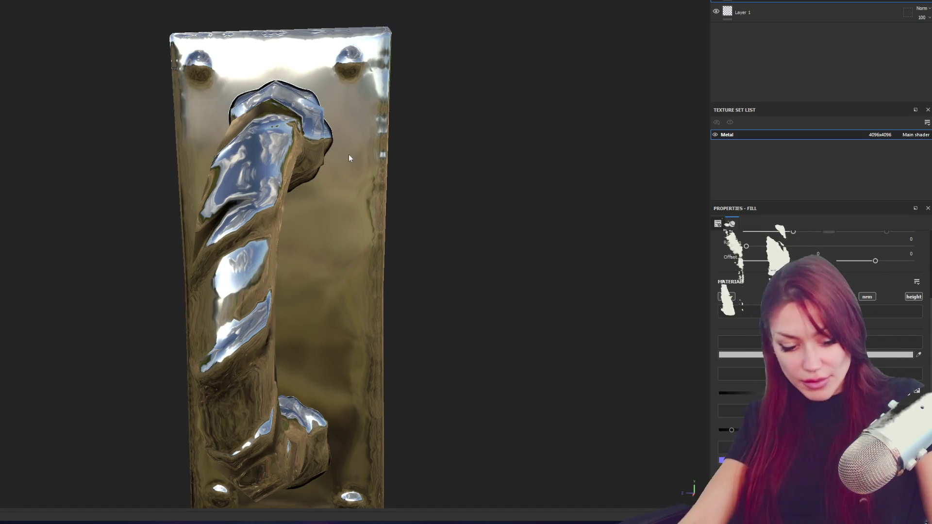
{"action": "key", "text": "f"}
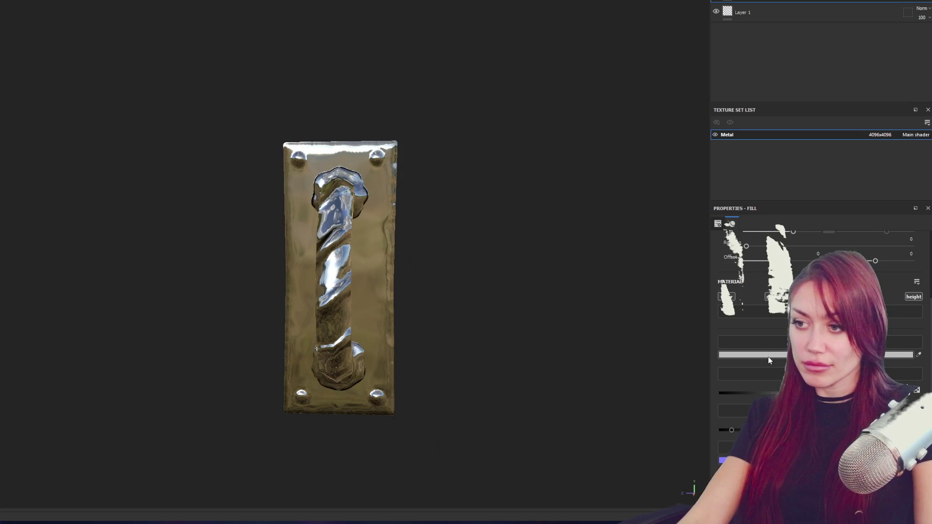
{"action": "left_click", "coordinate": [768, 356]}
{"action": "left_click", "coordinate": [586, 281]}
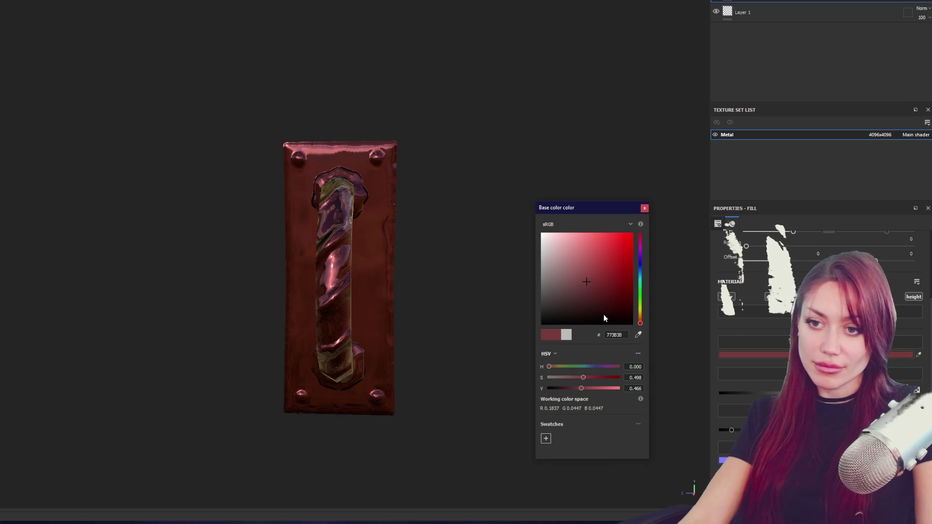
{"action": "left_click", "coordinate": [640, 318]}
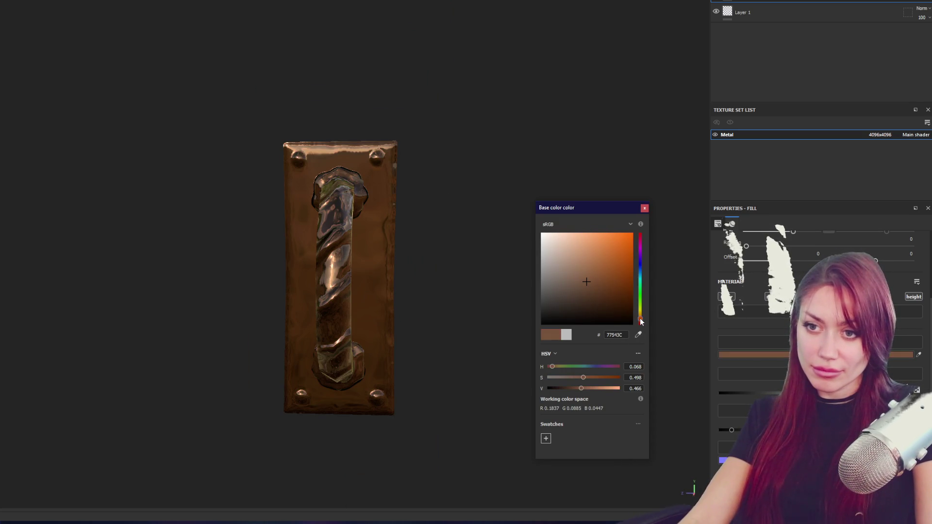
{"action": "mouse_move", "coordinate": [514, 204]}
{"action": "left_mouse_down"}
{"action": "mouse_move", "coordinate": [613, 186]}
{"action": "mouse_move", "coordinate": [455, 184]}
{"action": "mouse_move", "coordinate": [239, 160]}
{"action": "mouse_move", "coordinate": [453, 153]}
{"action": "mouse_move", "coordinate": [449, 187]}
{"action": "mouse_move", "coordinate": [211, 240]}
{"action": "mouse_move", "coordinate": [306, 240]}
{"action": "mouse_move", "coordinate": [156, 228]}
{"action": "mouse_move", "coordinate": [358, 234]}
{"action": "mouse_move", "coordinate": [310, 250]}
{"action": "left_mouse_up"}
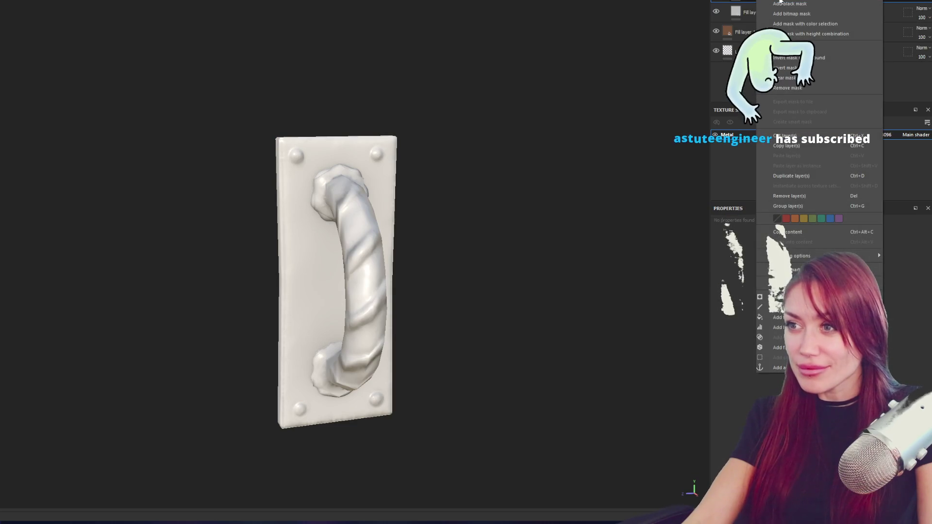
Invert the Dirt mask, set Dirt Contrast 0.42 and Dirt Level 0.84, then duplicate Fill layer 2.
{"action": "key", "text": "Escape"}
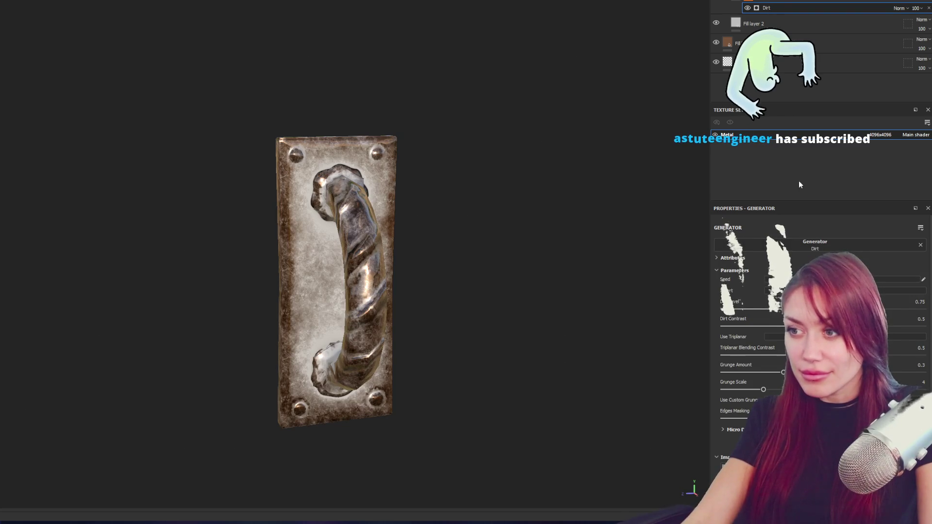
{"action": "left_click", "coordinate": [902, 290]}
{"action": "mouse_move", "coordinate": [388, 245]}
{"action": "left_mouse_down"}
{"action": "mouse_move", "coordinate": [125, 243]}
{"action": "mouse_move", "coordinate": [383, 246]}
{"action": "left_mouse_up"}
{"action": "left_click_drag", "start_coordinate": [822, 327], "coordinate": [805, 326]}
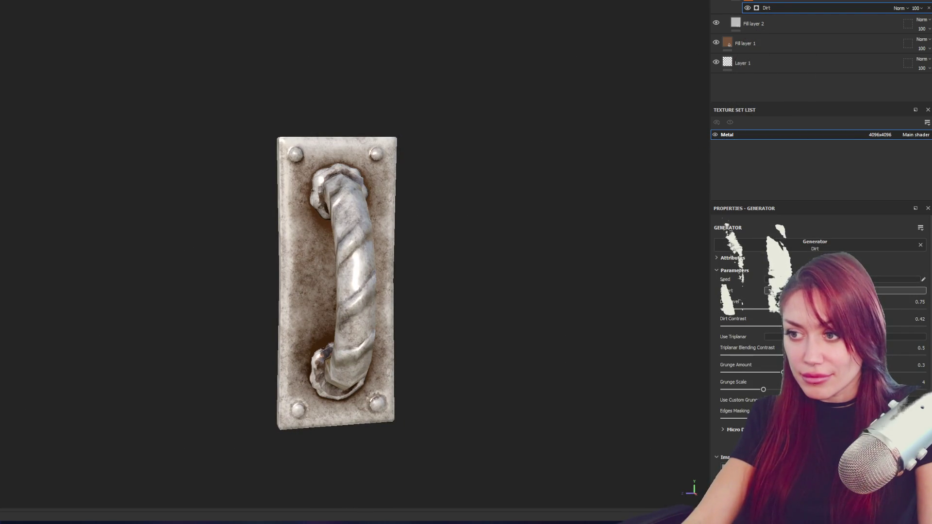
{"action": "left_click", "coordinate": [887, 309]}
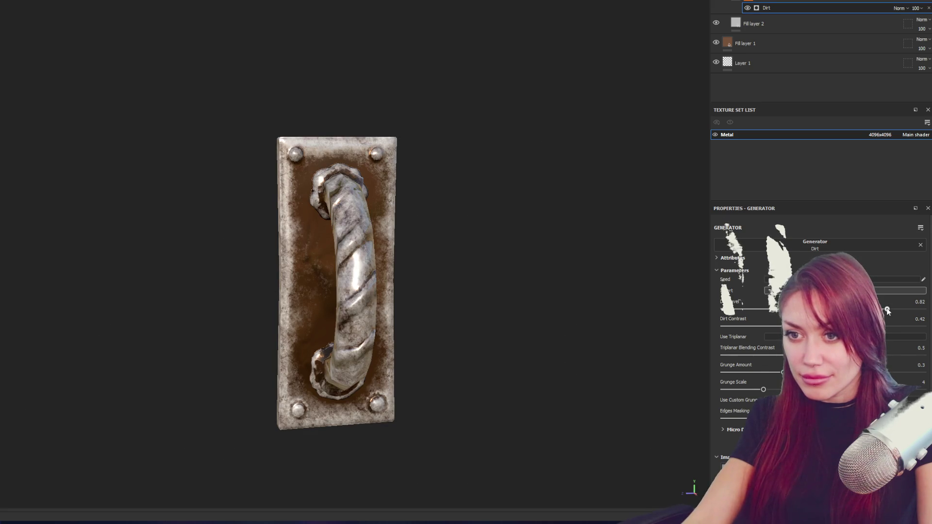
{"action": "left_click_drag", "start_coordinate": [887, 309], "coordinate": [891, 310]}
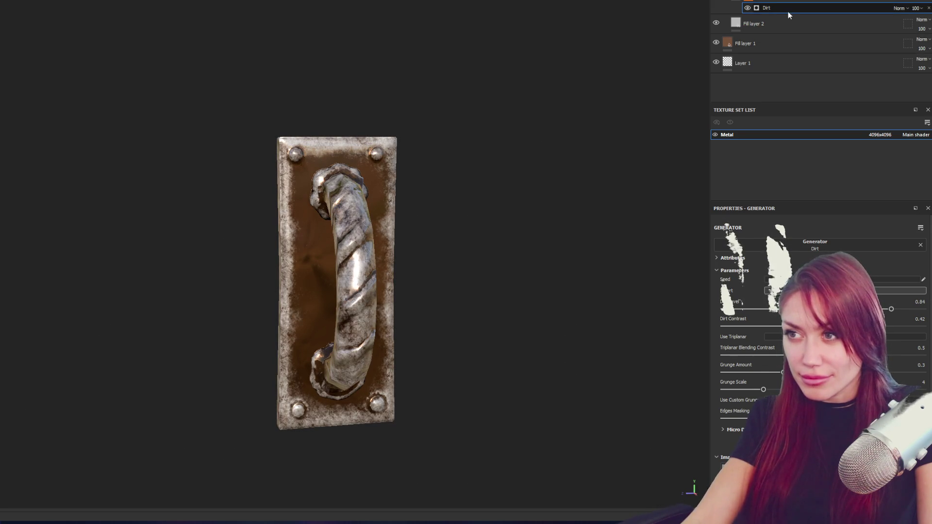
{"action": "left_click", "coordinate": [779, 22]}
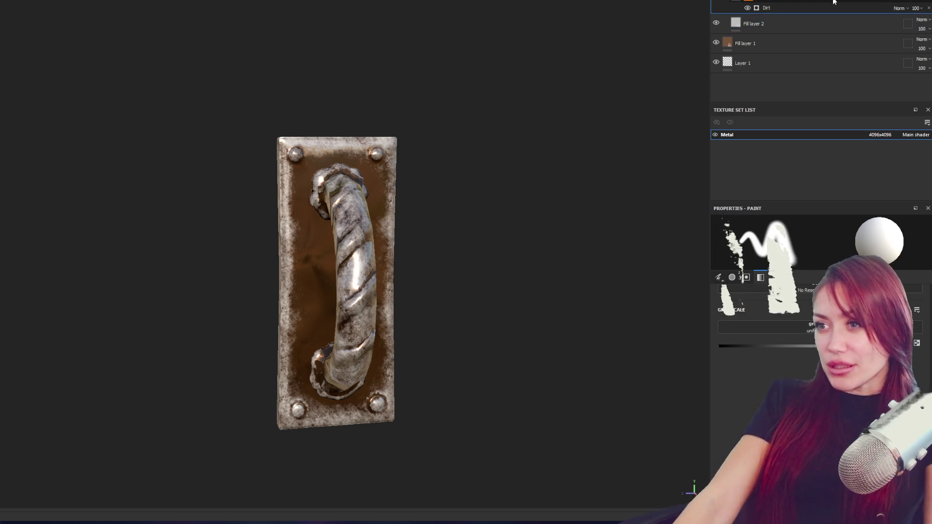
{"action": "key", "text": "ctrl+d"}
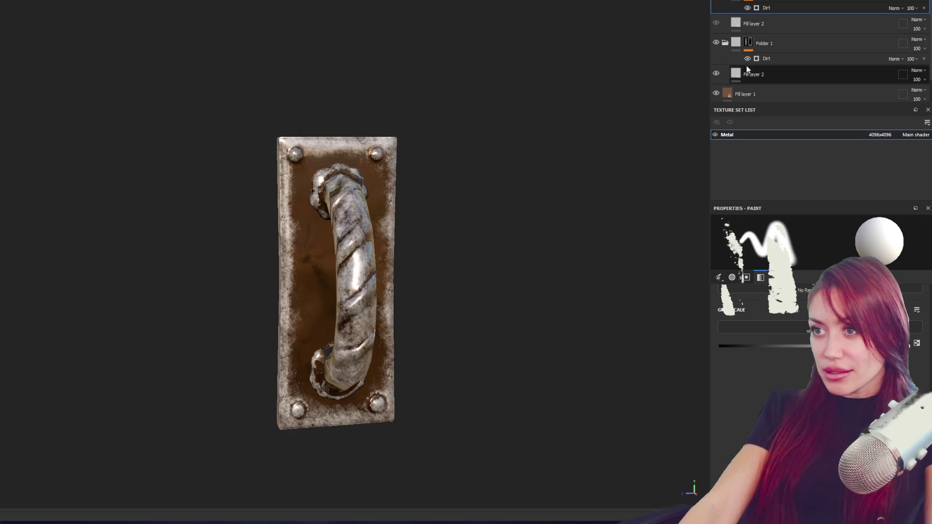
Lower the Folder 1 Dirt generator's contrast to 0.2.
{"action": "scroll", "coordinate": [439, 172], "scroll_direction": "up", "scroll_amount": 3}
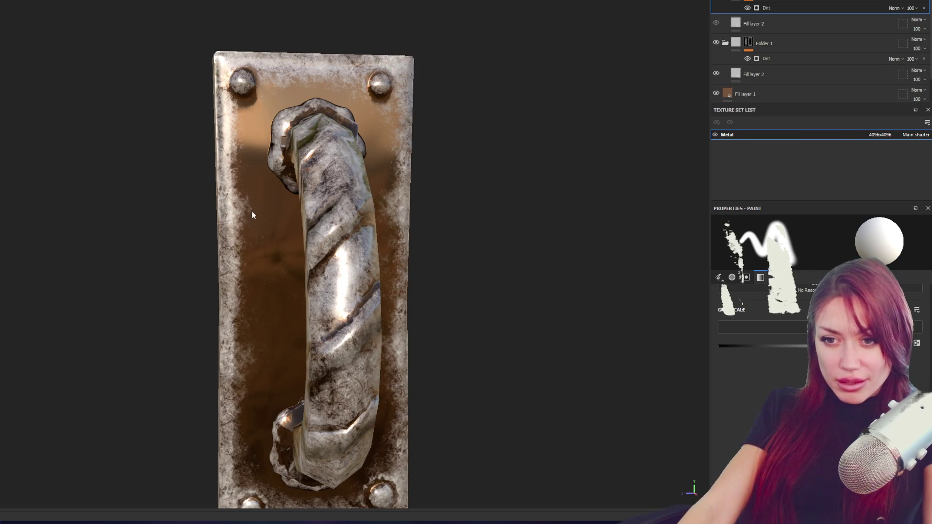
{"action": "mouse_move", "coordinate": [604, 129]}
{"action": "left_mouse_down"}
{"action": "mouse_move", "coordinate": [524, 119]}
{"action": "mouse_move", "coordinate": [555, 125]}
{"action": "left_mouse_up"}
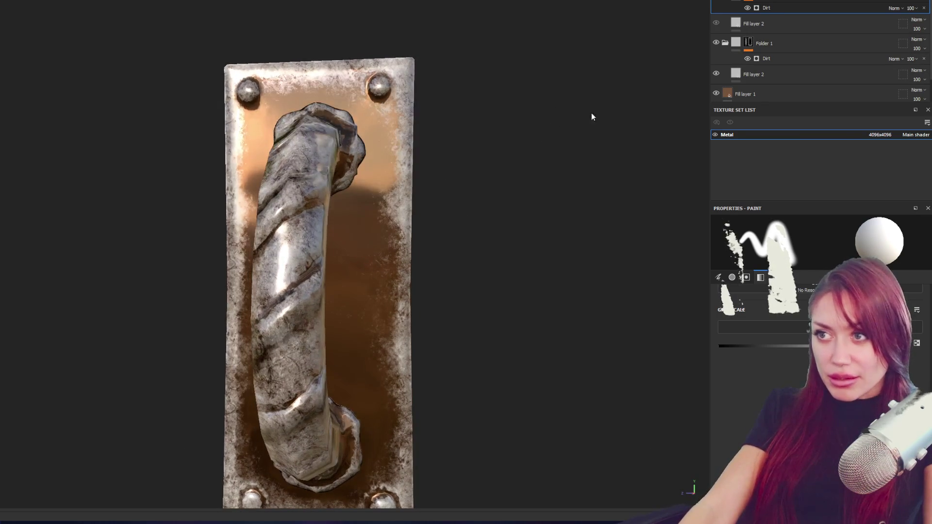
{"action": "left_click", "coordinate": [766, 58]}
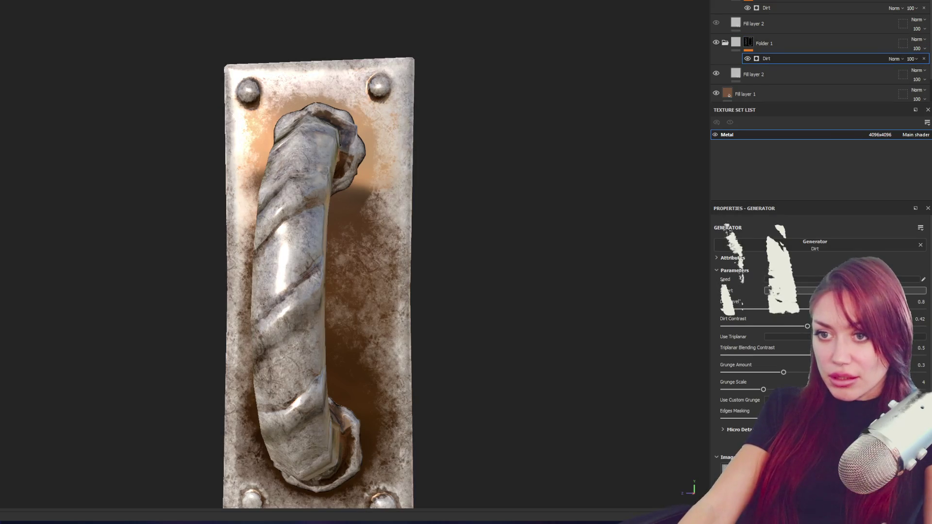
{"action": "left_click_drag", "start_coordinate": [794, 328], "coordinate": [765, 328]}
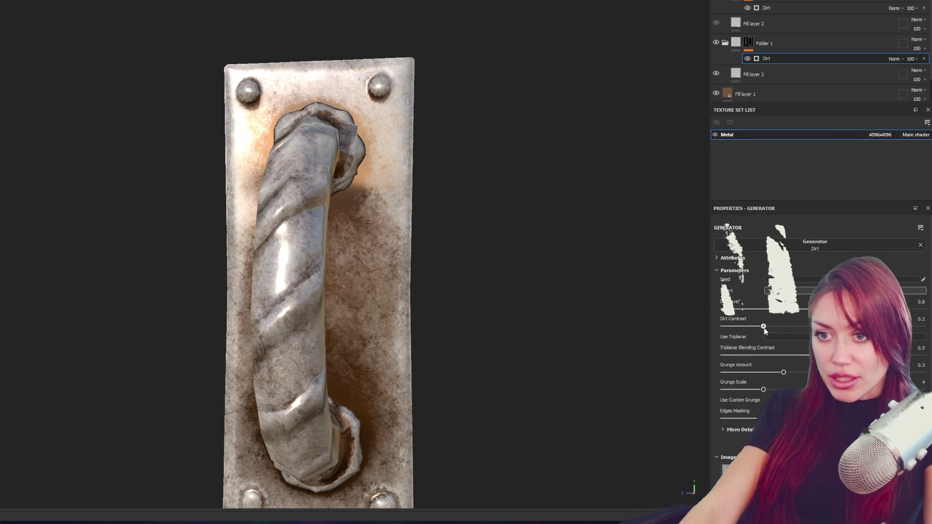
Tint the lower Fill layer 2 base colour a dark reddish-brown.
{"action": "left_click", "coordinate": [758, 75]}
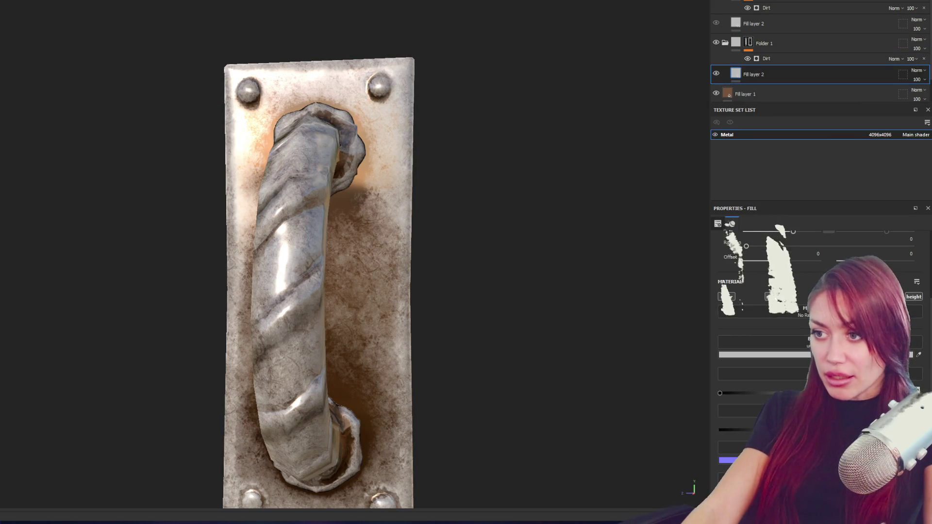
{"action": "left_click", "coordinate": [759, 297]}
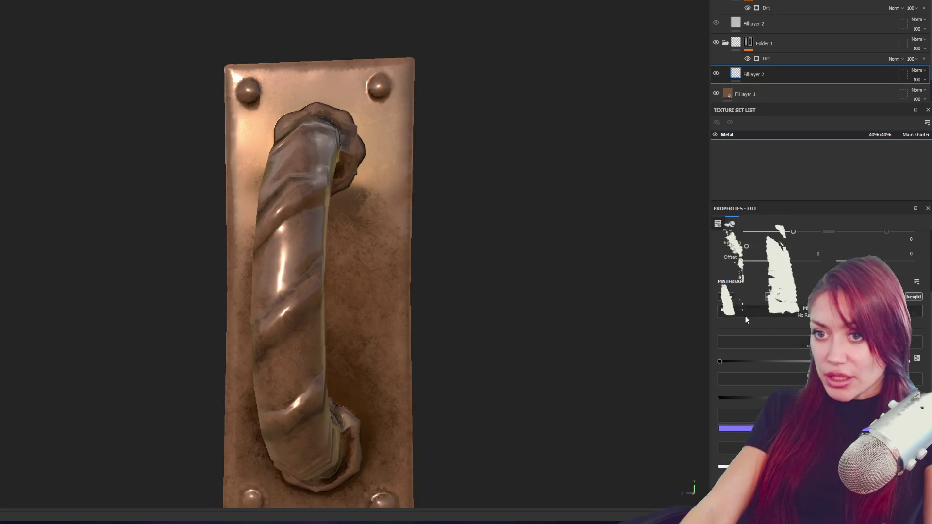
{"action": "mouse_move", "coordinate": [427, 232]}
{"action": "left_mouse_down"}
{"action": "mouse_move", "coordinate": [563, 224]}
{"action": "mouse_move", "coordinate": [437, 219]}
{"action": "left_mouse_up"}
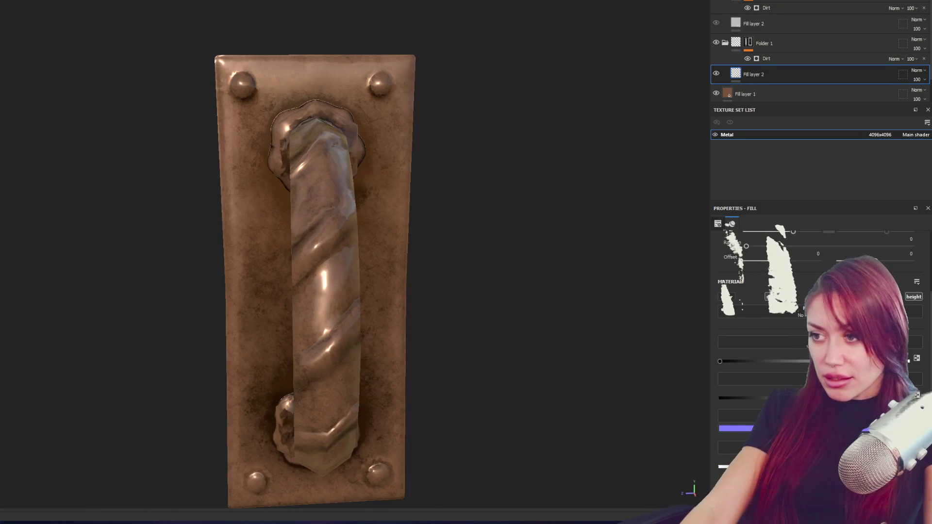
{"action": "mouse_move", "coordinate": [456, 252]}
{"action": "left_mouse_down"}
{"action": "mouse_move", "coordinate": [437, 245]}
{"action": "mouse_move", "coordinate": [447, 243]}
{"action": "mouse_move", "coordinate": [435, 210]}
{"action": "mouse_move", "coordinate": [414, 205]}
{"action": "mouse_move", "coordinate": [437, 207]}
{"action": "left_mouse_up"}
{"action": "left_click", "coordinate": [727, 297]}
{"action": "left_click", "coordinate": [762, 354]}
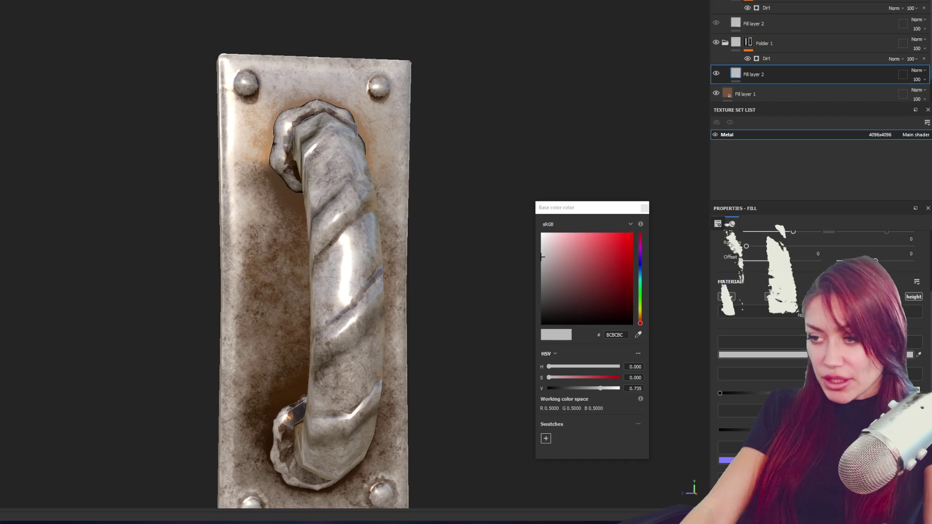
{"action": "mouse_move", "coordinate": [601, 285]}
{"action": "left_mouse_down"}
{"action": "mouse_move", "coordinate": [572, 295]}
{"action": "mouse_move", "coordinate": [563, 273]}
{"action": "mouse_move", "coordinate": [552, 287]}
{"action": "mouse_move", "coordinate": [560, 304]}
{"action": "mouse_move", "coordinate": [578, 309]}
{"action": "left_mouse_up"}
{"action": "mouse_move", "coordinate": [412, 208]}
{"action": "left_mouse_down"}
{"action": "mouse_move", "coordinate": [369, 210]}
{"action": "mouse_move", "coordinate": [402, 212]}
{"action": "left_mouse_up"}
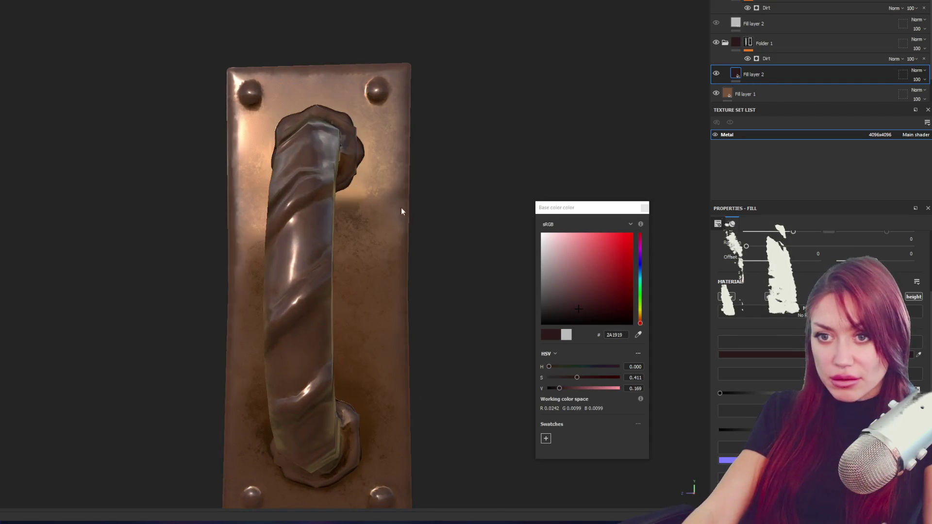
{"action": "left_click", "coordinate": [569, 313]}
{"action": "mouse_move", "coordinate": [569, 313]}
{"action": "left_mouse_down"}
{"action": "mouse_move", "coordinate": [540, 272]}
{"action": "mouse_move", "coordinate": [388, 289]}
{"action": "mouse_move", "coordinate": [518, 291]}
{"action": "mouse_move", "coordinate": [565, 312]}
{"action": "left_mouse_up"}
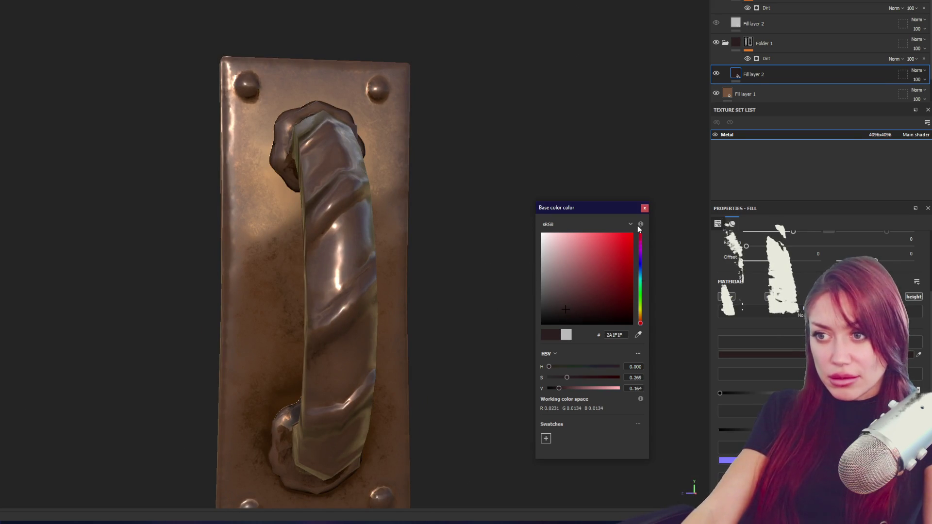
{"action": "left_click", "coordinate": [644, 208]}
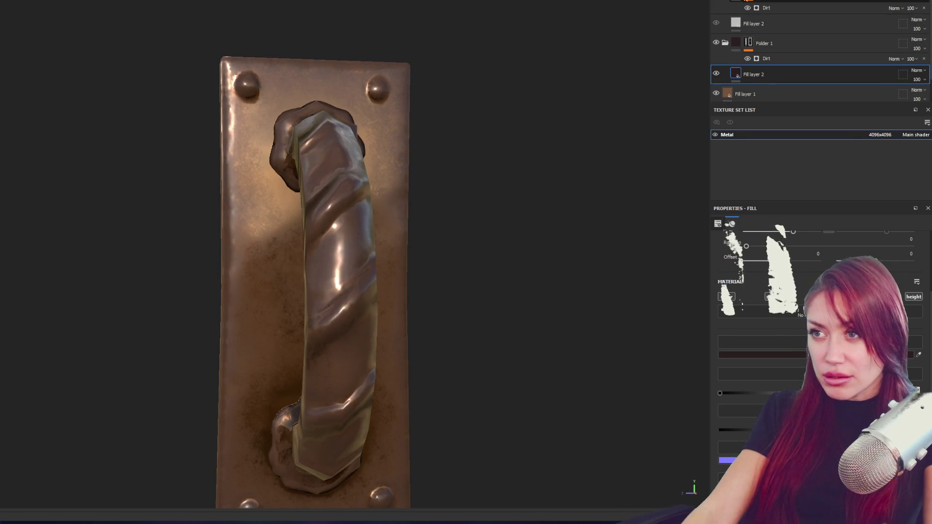
Set the upper Fill layer 2 base colour to dark red #2C1313.
{"action": "mouse_move", "coordinate": [561, 147]}
{"action": "left_mouse_down"}
{"action": "mouse_move", "coordinate": [456, 163]}
{"action": "mouse_move", "coordinate": [562, 153]}
{"action": "left_mouse_up"}
{"action": "left_click", "coordinate": [776, 24]}
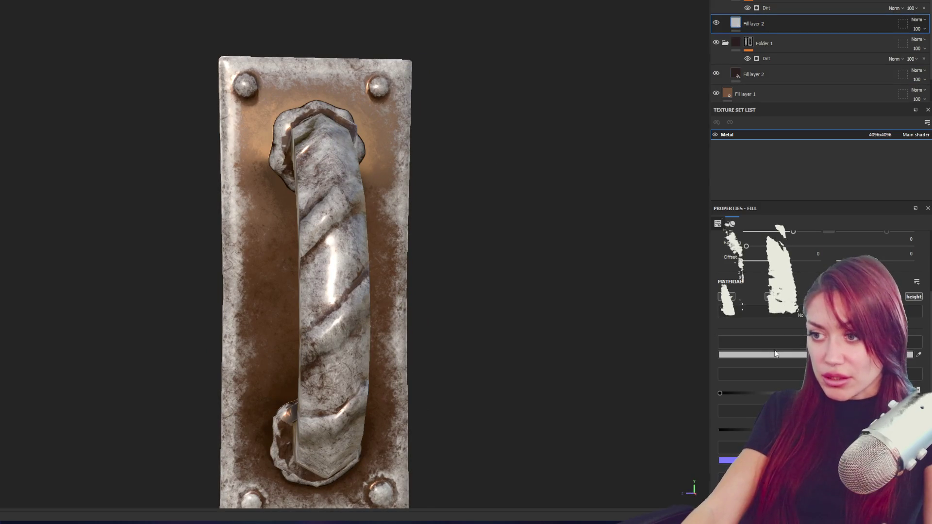
{"action": "left_click", "coordinate": [757, 354]}
{"action": "left_click", "coordinate": [602, 301]}
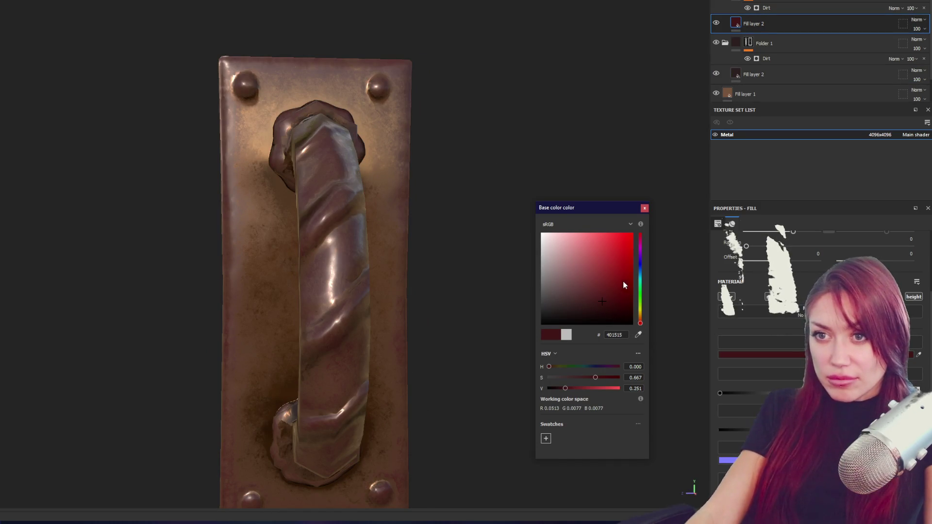
{"action": "left_click", "coordinate": [593, 309]}
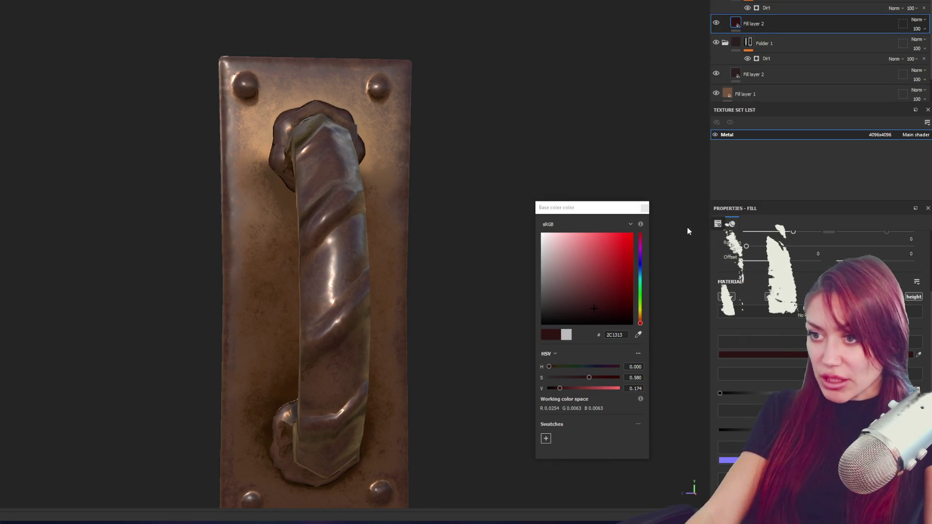
{"action": "left_click", "coordinate": [644, 208]}
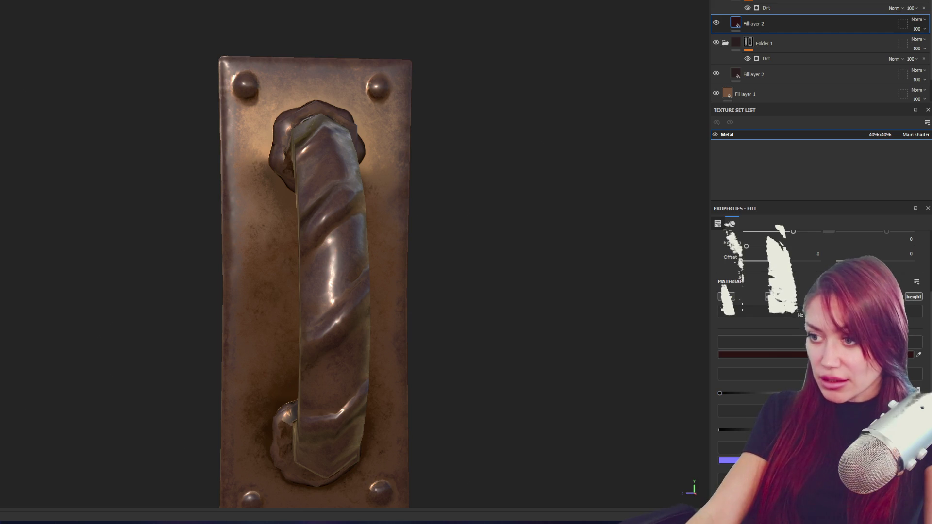
Raise the dirt contrast to about 0.48 and set grunge amount to 0.43.
{"action": "mouse_move", "coordinate": [560, 305]}
{"action": "left_mouse_down"}
{"action": "mouse_move", "coordinate": [552, 254]}
{"action": "mouse_move", "coordinate": [601, 239]}
{"action": "mouse_move", "coordinate": [667, 377]}
{"action": "left_mouse_up"}
{"action": "scroll", "coordinate": [757, 339], "scroll_direction": "down", "scroll_amount": 2}
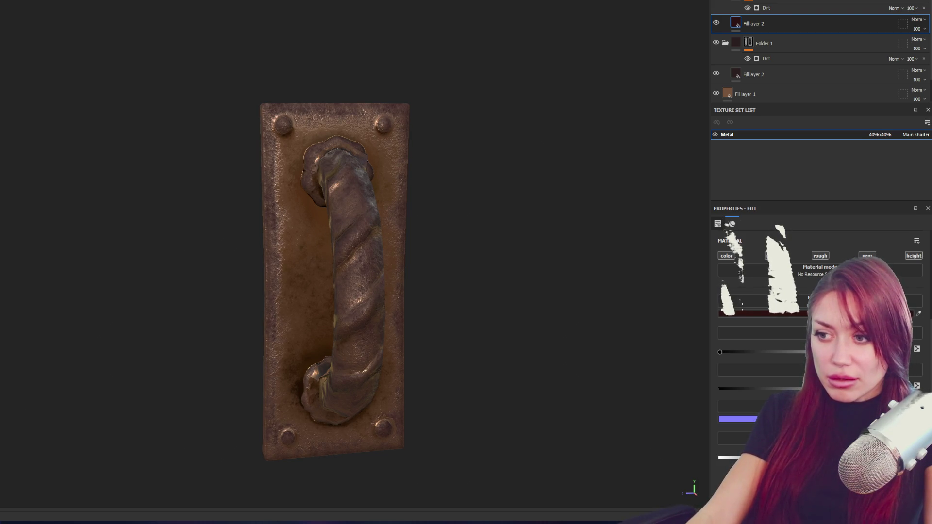
{"action": "mouse_move", "coordinate": [653, 397]}
{"action": "left_mouse_down"}
{"action": "mouse_move", "coordinate": [388, 393]}
{"action": "mouse_move", "coordinate": [272, 331]}
{"action": "mouse_move", "coordinate": [647, 339]}
{"action": "mouse_move", "coordinate": [446, 337]}
{"action": "mouse_move", "coordinate": [511, 329]}
{"action": "mouse_move", "coordinate": [508, 298]}
{"action": "mouse_move", "coordinate": [60, 304]}
{"action": "mouse_move", "coordinate": [594, 331]}
{"action": "mouse_move", "coordinate": [473, 329]}
{"action": "left_mouse_up"}
{"action": "left_click", "coordinate": [775, 73]}
{"action": "left_click", "coordinate": [792, 58]}
{"action": "left_click_drag", "start_coordinate": [518, 188], "coordinate": [451, 216]}
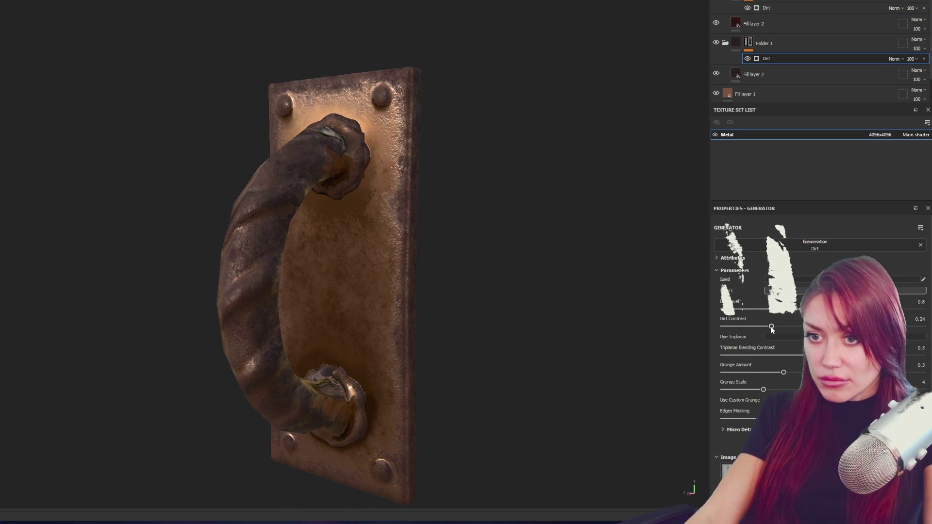
{"action": "left_click_drag", "start_coordinate": [816, 326], "coordinate": [831, 326]}
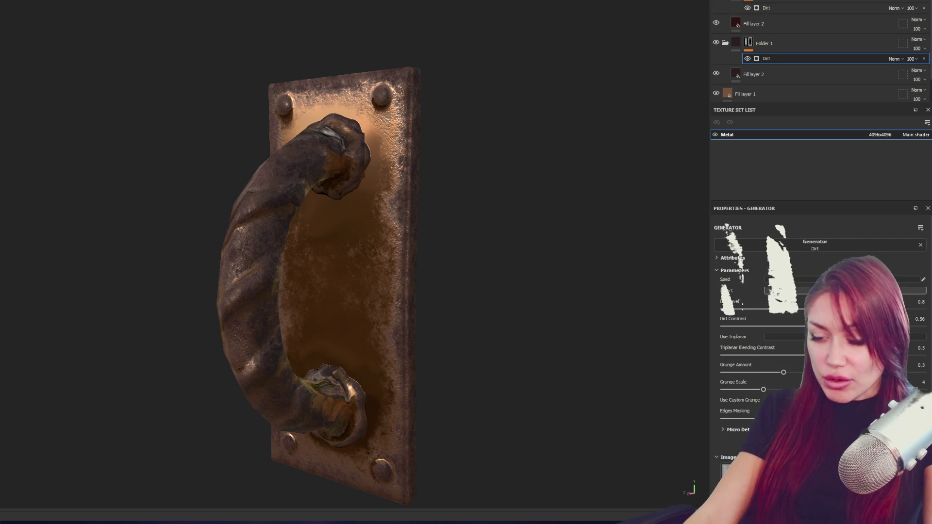
{"action": "left_click", "coordinate": [795, 372]}
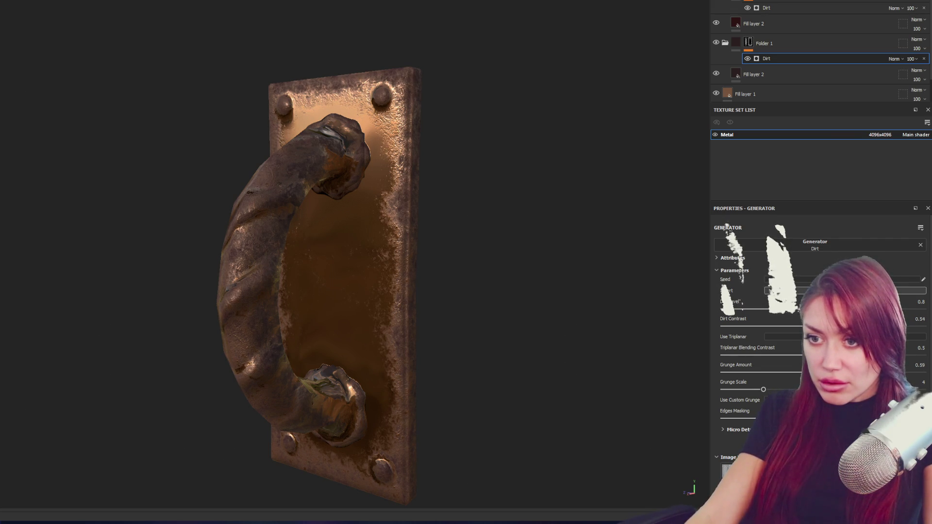
{"action": "left_click_drag", "start_coordinate": [817, 372], "coordinate": [801, 373]}
Make the lower fill near-black #252222 and raise the dirt level to about 0.78.
{"action": "left_click_drag", "start_coordinate": [437, 282], "coordinate": [661, 292]}
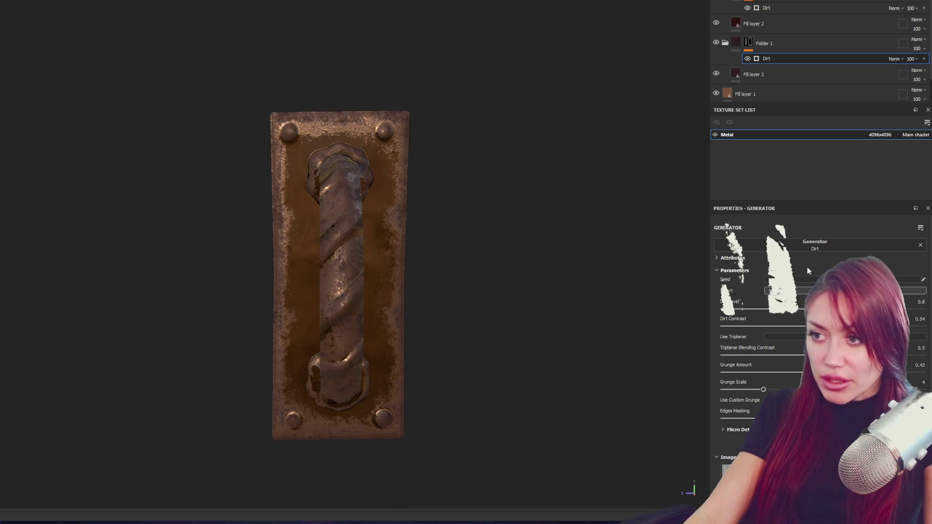
{"action": "left_click", "coordinate": [767, 75]}
{"action": "left_click", "coordinate": [762, 313]}
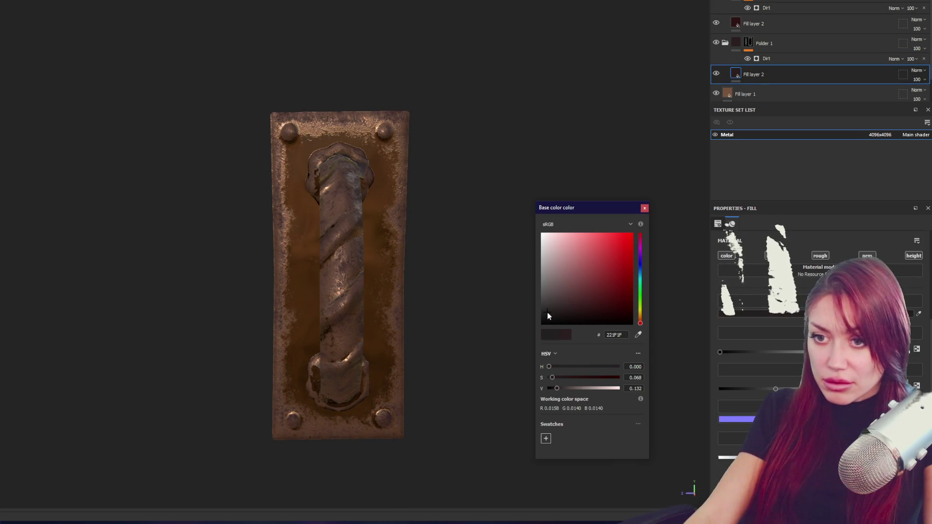
{"action": "left_click_drag", "start_coordinate": [548, 316], "coordinate": [544, 326]}
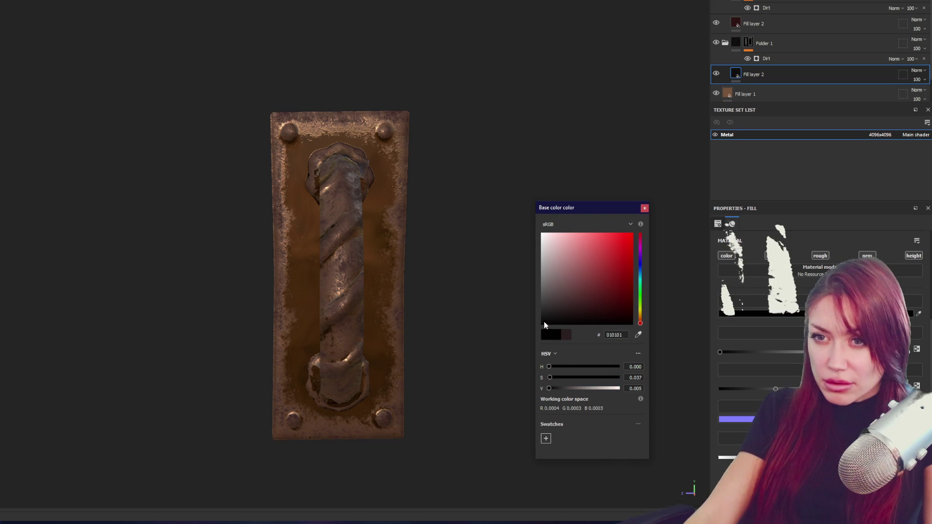
{"action": "left_click", "coordinate": [548, 312]}
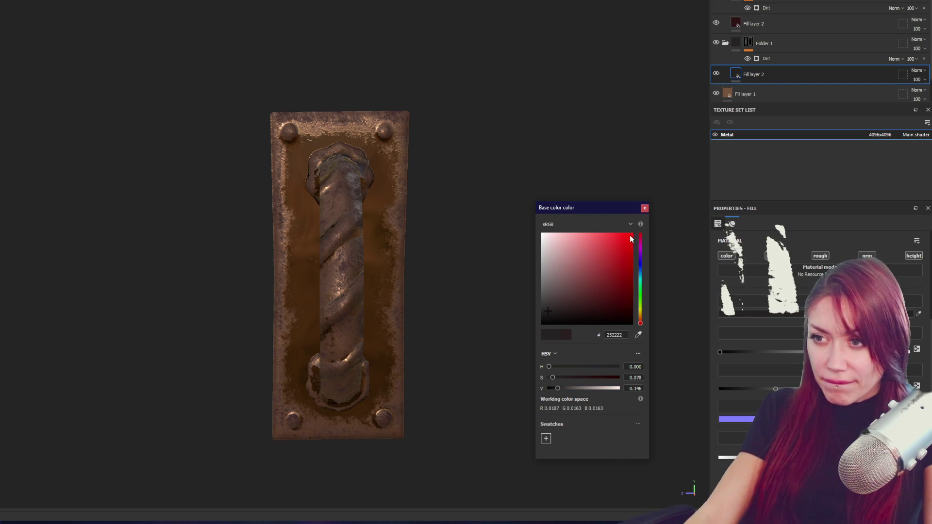
{"action": "left_click", "coordinate": [644, 208]}
{"action": "left_click", "coordinate": [779, 58]}
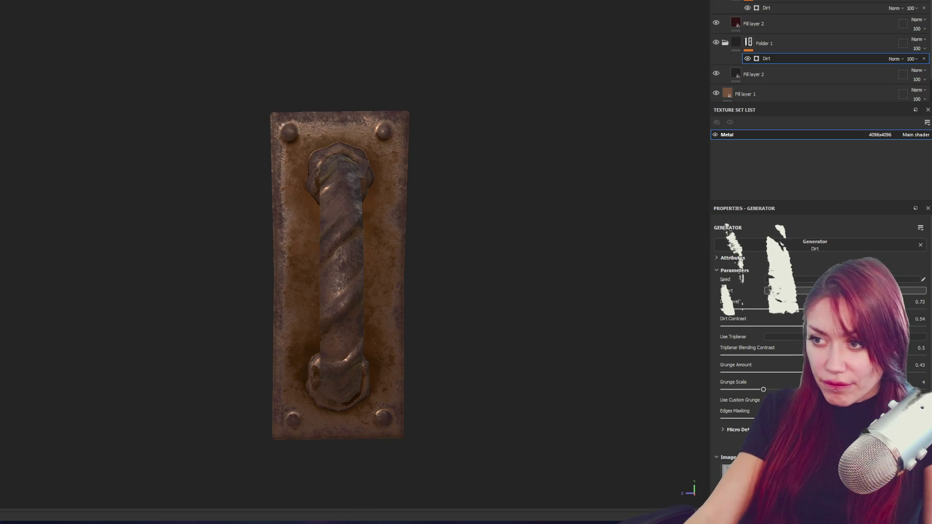
{"action": "left_click_drag", "start_coordinate": [870, 310], "coordinate": [880, 310]}
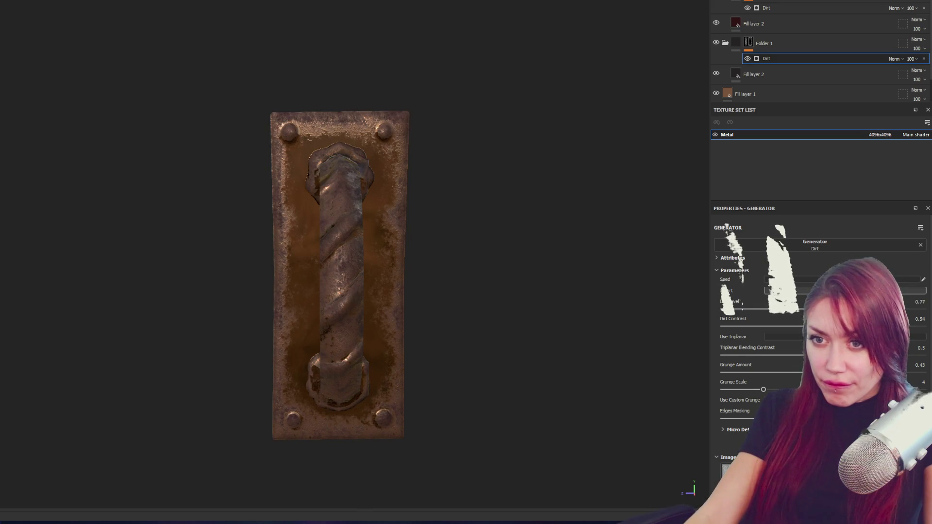
Change the lower Fill layer 2 base colour to dark grey #3E3A3A.
{"action": "left_click", "coordinate": [796, 75]}
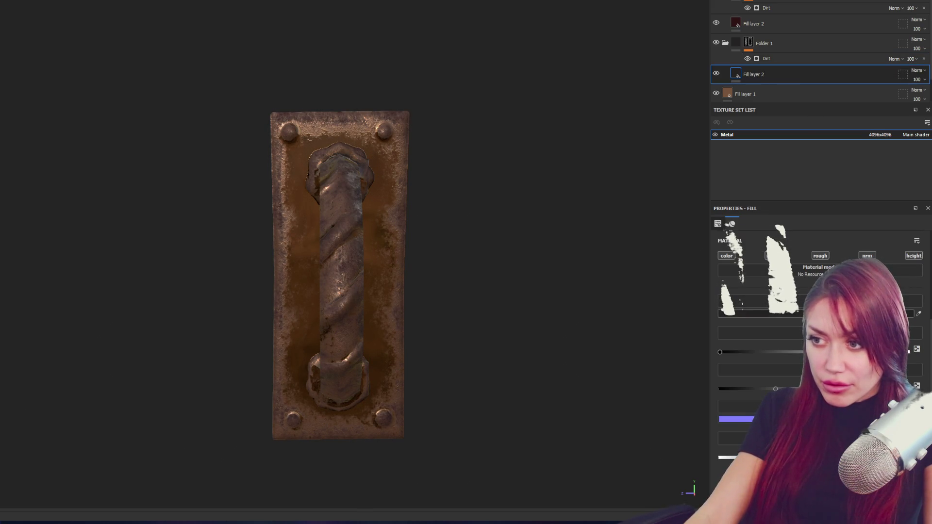
{"action": "left_click", "coordinate": [759, 313]}
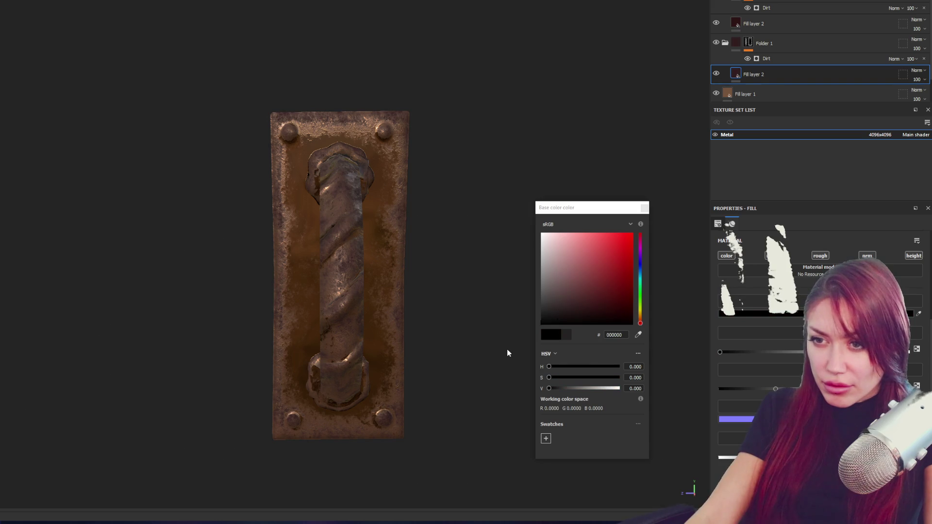
{"action": "left_click", "coordinate": [569, 313]}
{"action": "left_click", "coordinate": [548, 298]}
{"action": "left_click_drag", "start_coordinate": [548, 300], "coordinate": [547, 302]}
{"action": "left_click", "coordinate": [794, 22]}
{"action": "mouse_move", "coordinate": [601, 229]}
{"action": "left_mouse_down"}
{"action": "mouse_move", "coordinate": [580, 235]}
{"action": "mouse_move", "coordinate": [657, 243]}
{"action": "mouse_move", "coordinate": [501, 231]}
{"action": "mouse_move", "coordinate": [419, 199]}
{"action": "mouse_move", "coordinate": [466, 212]}
{"action": "left_mouse_up"}
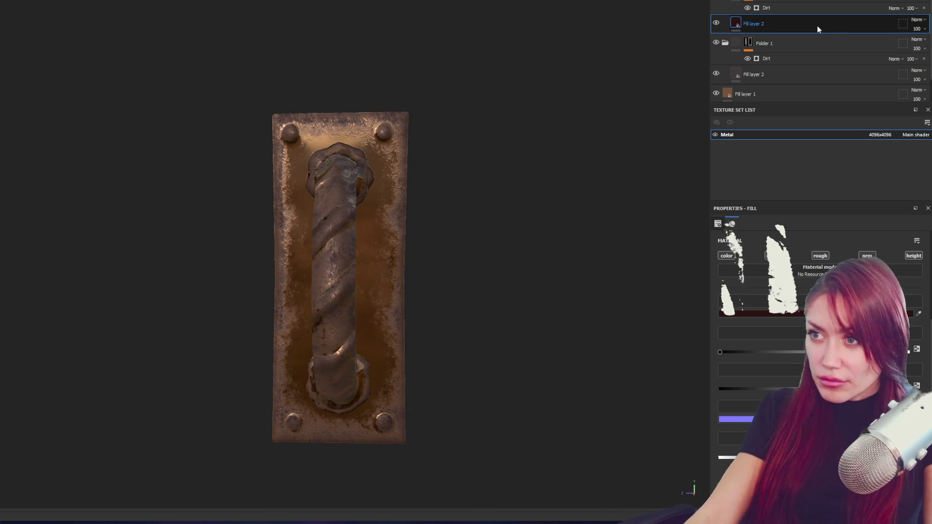
Duplicate Folder 1 and raise the copy's Dirt Level and Dirt Contrast for heavier grime.
{"action": "left_click", "coordinate": [794, 43]}
{"action": "key", "text": "ctrl+d"}
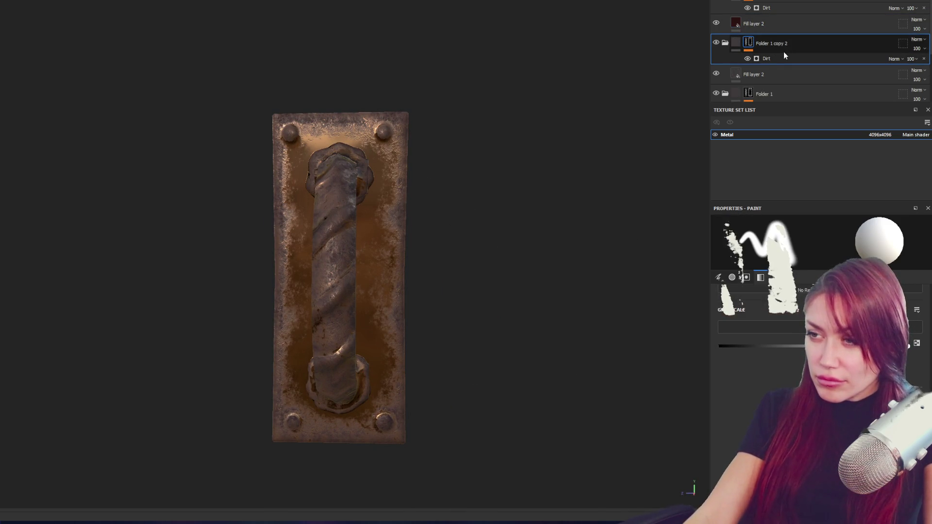
{"action": "left_click", "coordinate": [777, 59]}
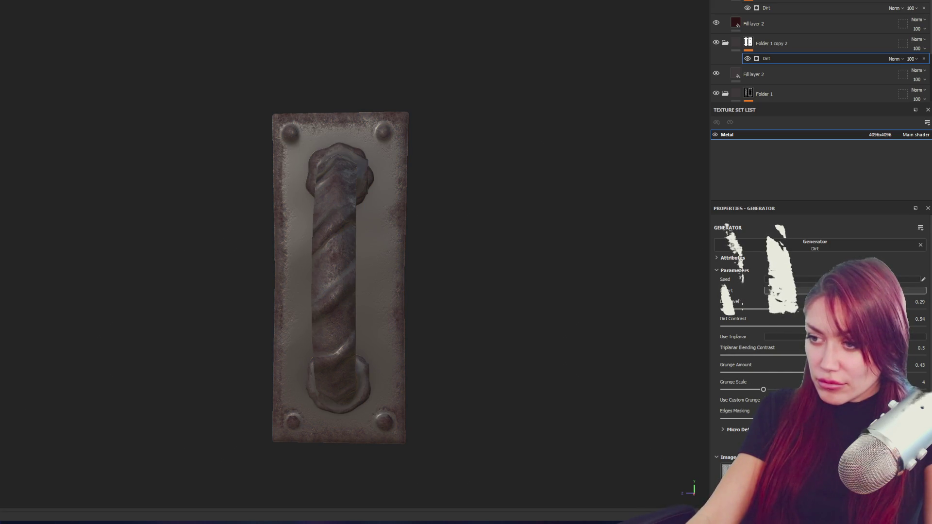
{"action": "left_click_drag", "start_coordinate": [779, 309], "coordinate": [847, 309]}
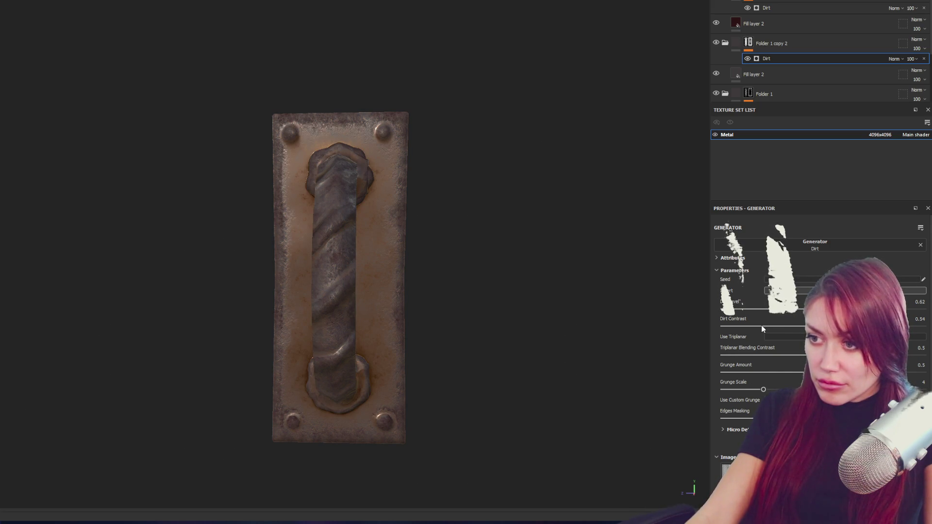
{"action": "mouse_move", "coordinate": [729, 326]}
{"action": "left_mouse_down"}
{"action": "mouse_move", "coordinate": [864, 326]}
{"action": "mouse_move", "coordinate": [784, 309]}
{"action": "mouse_move", "coordinate": [915, 308]}
{"action": "left_mouse_up"}
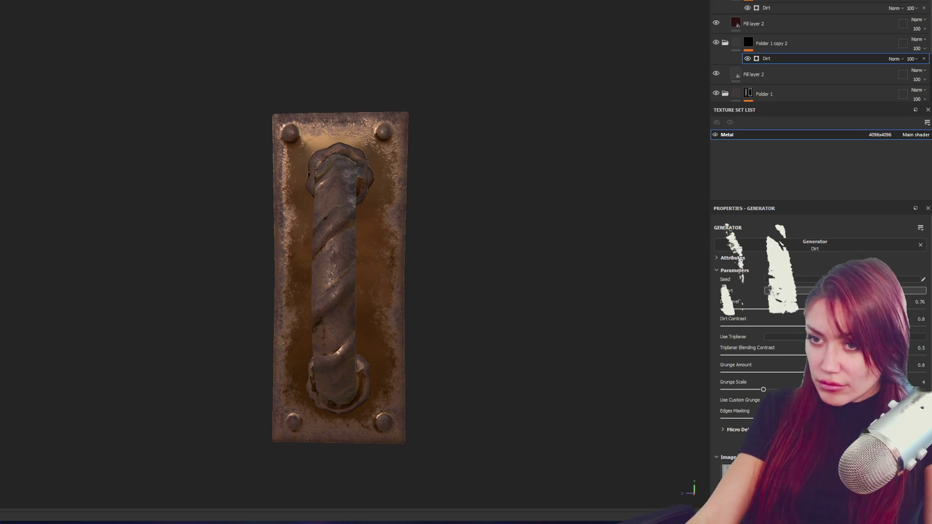
{"action": "mouse_move", "coordinate": [594, 281]}
{"action": "left_mouse_down"}
{"action": "mouse_move", "coordinate": [474, 292]}
{"action": "mouse_move", "coordinate": [653, 281]}
{"action": "mouse_move", "coordinate": [586, 291]}
{"action": "mouse_move", "coordinate": [599, 290]}
{"action": "left_mouse_up"}
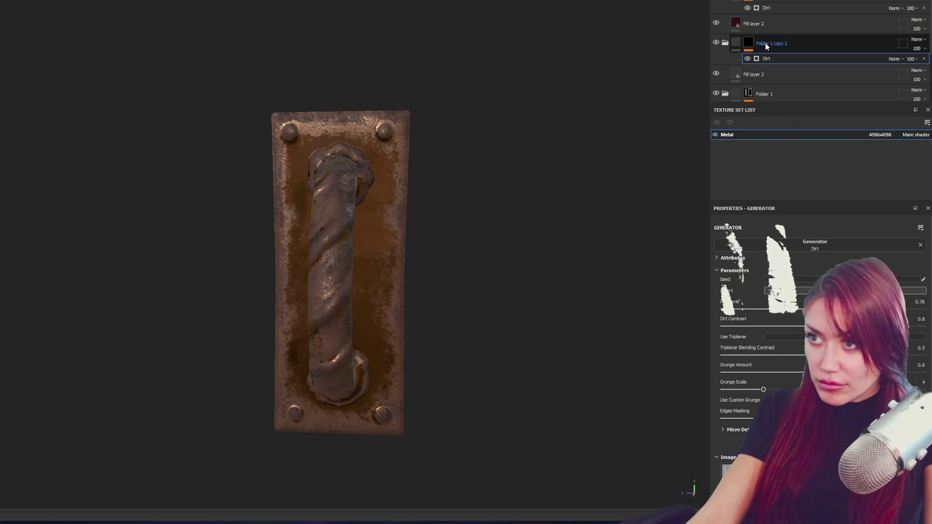
Undo the duplicate fill and retune the top folder's dirt level, grunge amount and grunge scale.
{"action": "key", "text": "ctrl+z"}
{"action": "key", "text": "ctrl+z"}
{"action": "key", "text": "ctrl+z"}
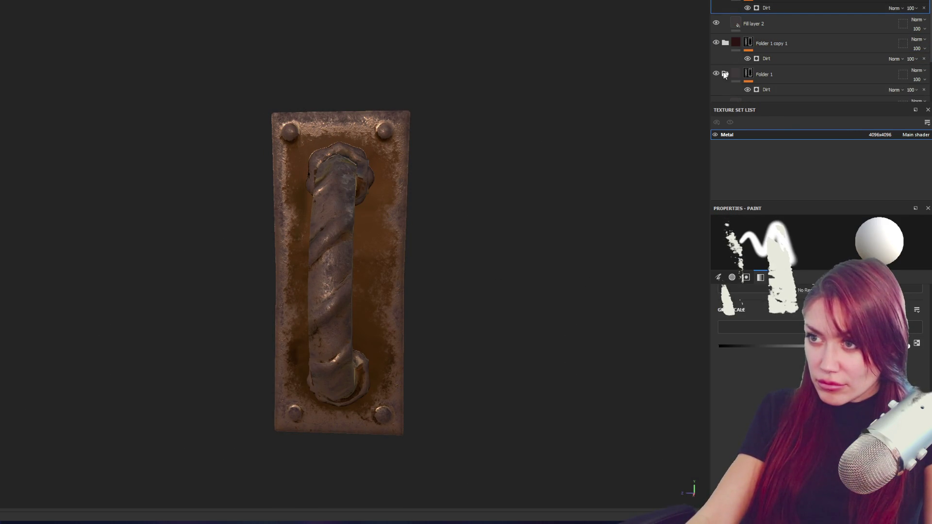
{"action": "key", "text": "ctrl+z"}
{"action": "key", "text": "ctrl+z"}
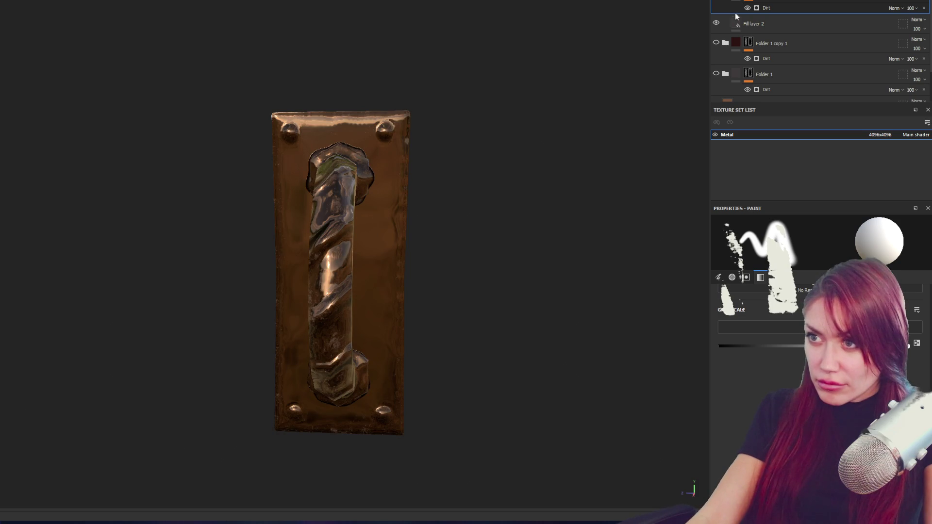
{"action": "key", "text": "ctrl+z"}
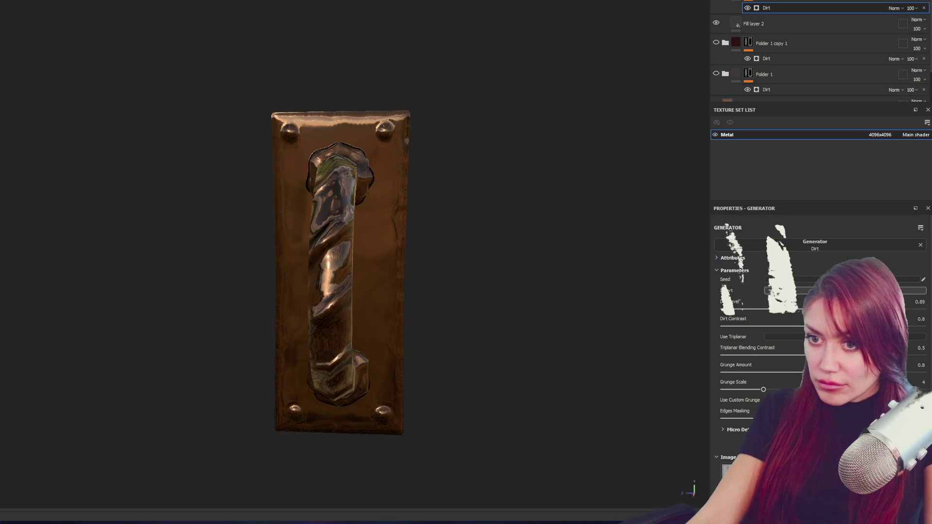
{"action": "left_click", "coordinate": [799, 309]}
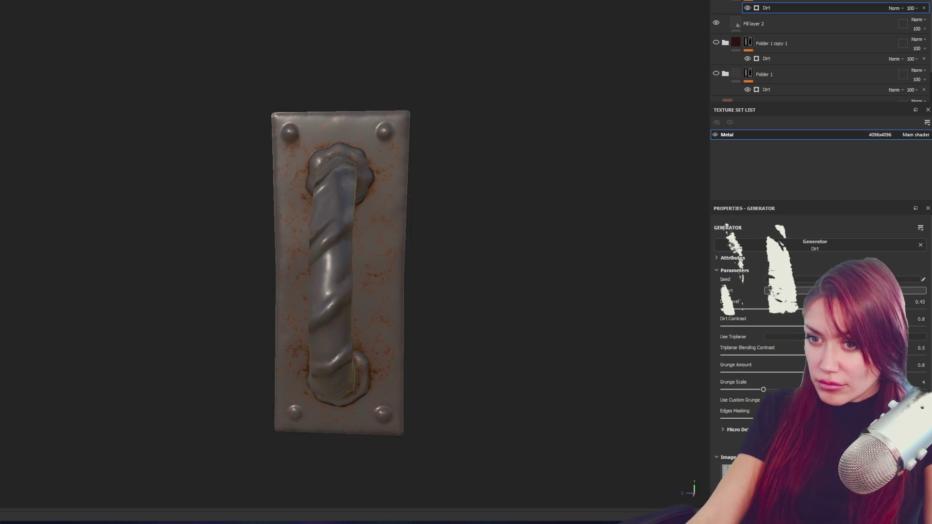
{"action": "left_click_drag", "start_coordinate": [820, 309], "coordinate": [834, 309]}
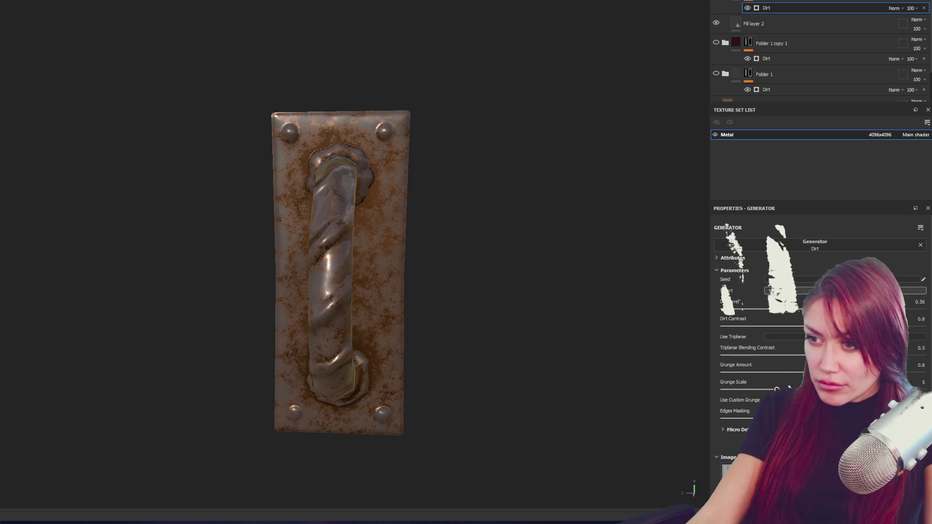
{"action": "mouse_move", "coordinate": [884, 372]}
{"action": "left_mouse_down"}
{"action": "mouse_move", "coordinate": [844, 372]}
{"action": "mouse_move", "coordinate": [899, 372]}
{"action": "left_mouse_up"}
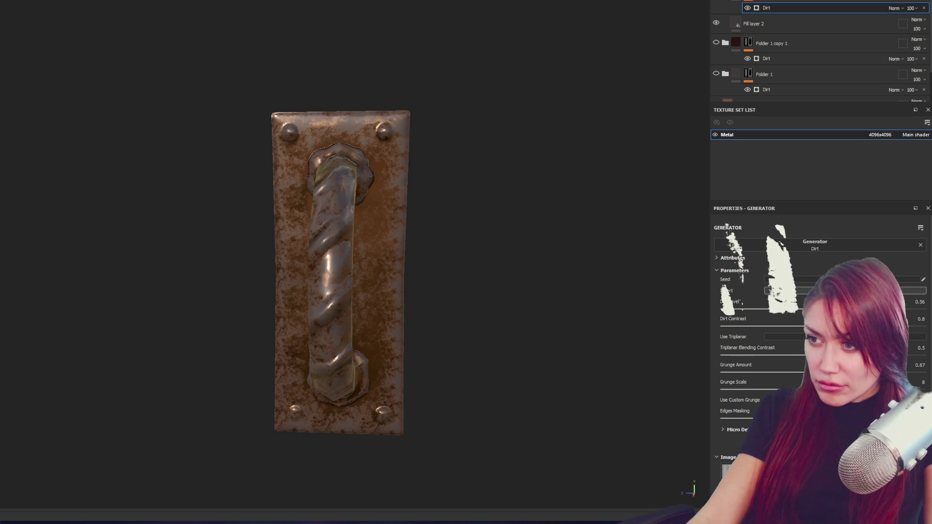
{"action": "mouse_move", "coordinate": [898, 372]}
{"action": "left_mouse_down"}
{"action": "mouse_move", "coordinate": [815, 372]}
{"action": "mouse_move", "coordinate": [828, 372]}
{"action": "mouse_move", "coordinate": [790, 389]}
{"action": "mouse_move", "coordinate": [807, 388]}
{"action": "left_mouse_up"}
{"action": "mouse_move", "coordinate": [484, 316]}
{"action": "left_mouse_down"}
{"action": "mouse_move", "coordinate": [607, 310]}
{"action": "mouse_move", "coordinate": [557, 292]}
{"action": "mouse_move", "coordinate": [456, 291]}
{"action": "mouse_move", "coordinate": [487, 302]}
{"action": "mouse_move", "coordinate": [621, 305]}
{"action": "mouse_move", "coordinate": [428, 314]}
{"action": "mouse_move", "coordinate": [543, 303]}
{"action": "left_mouse_up"}
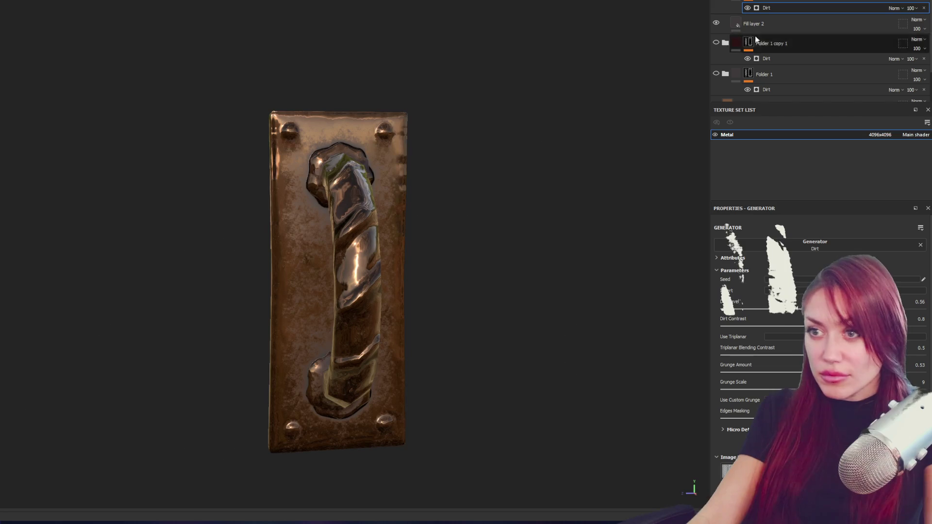
Set Fill layer 2's base colour to dark brownish grey #2A2424 and re-show Folder 1.
{"action": "left_click", "coordinate": [777, 23]}
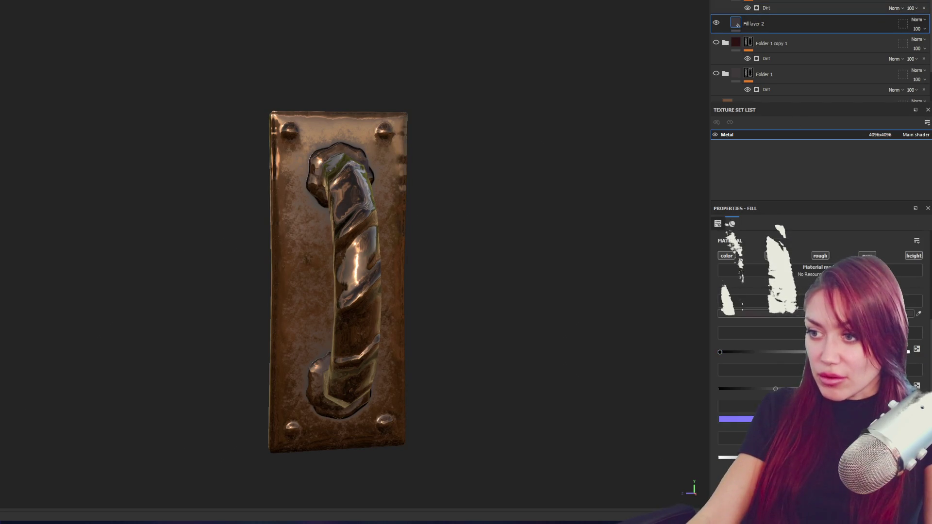
{"action": "left_click", "coordinate": [757, 313]}
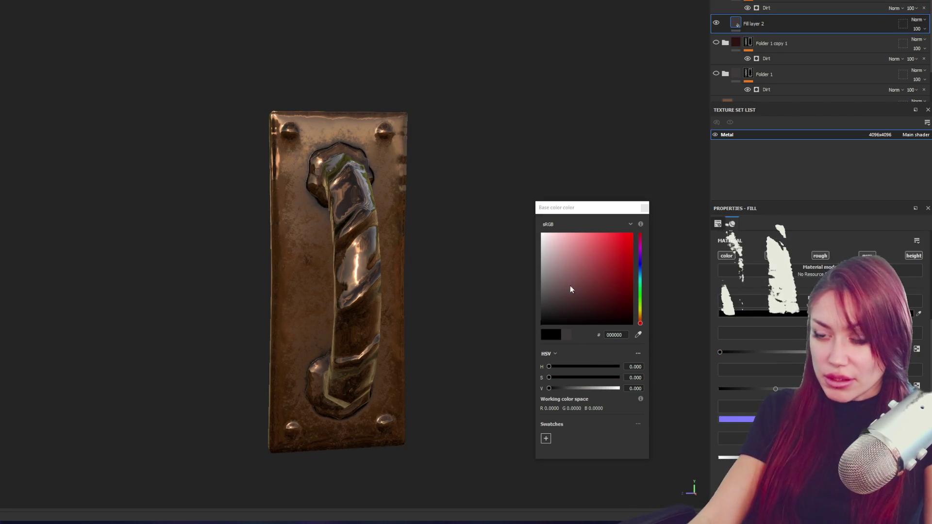
{"action": "left_click", "coordinate": [549, 315]}
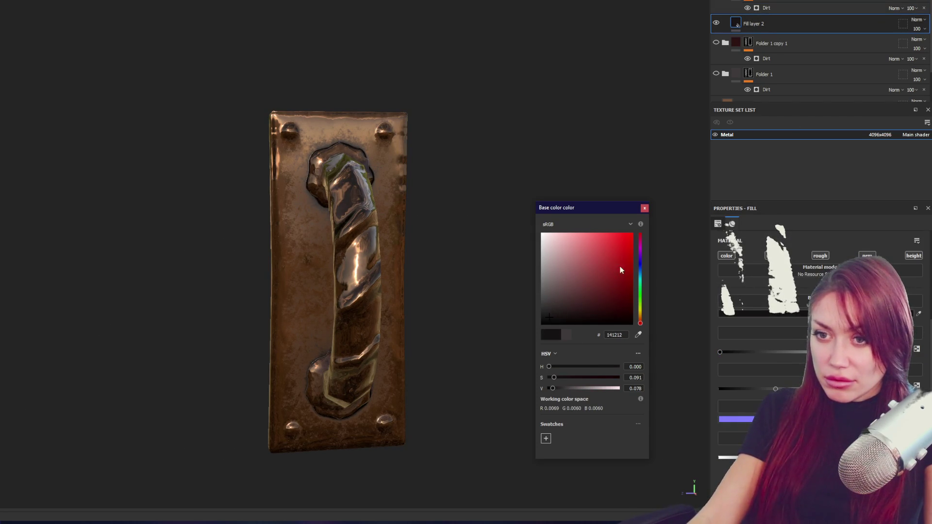
{"action": "left_click", "coordinate": [552, 309]}
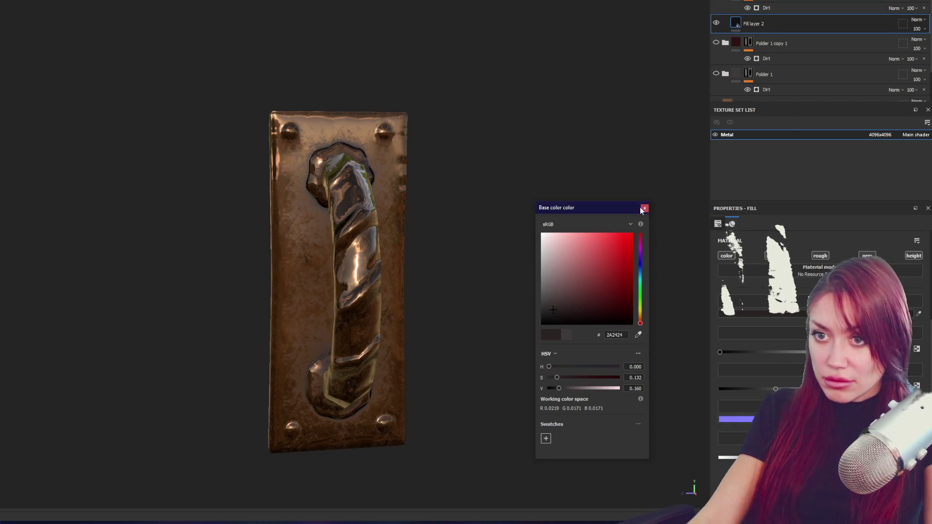
{"action": "left_click", "coordinate": [640, 194]}
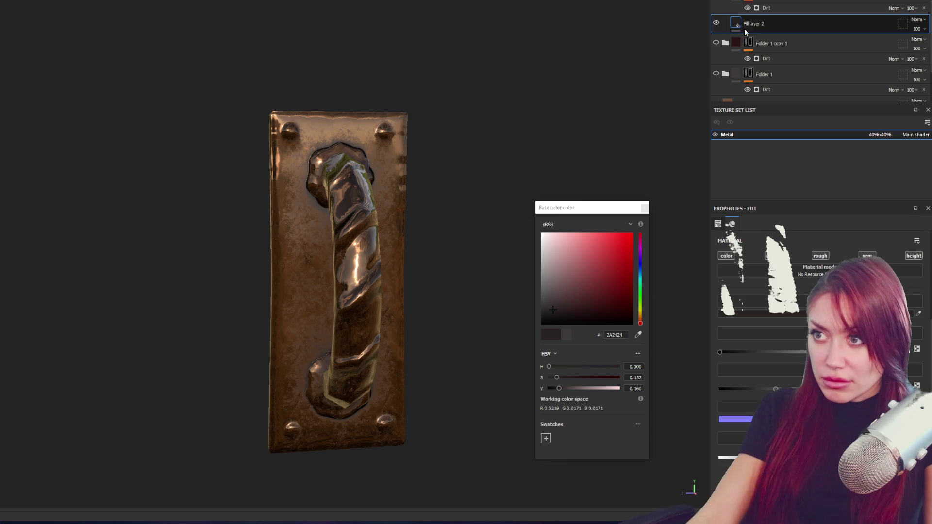
{"action": "left_click", "coordinate": [644, 208]}
{"action": "left_click", "coordinate": [716, 74]}
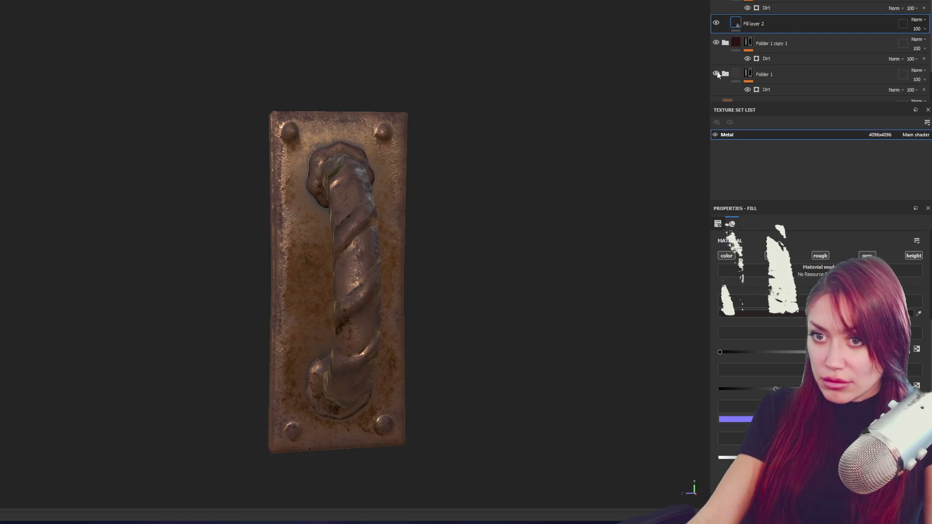
{"action": "key", "text": "f"}
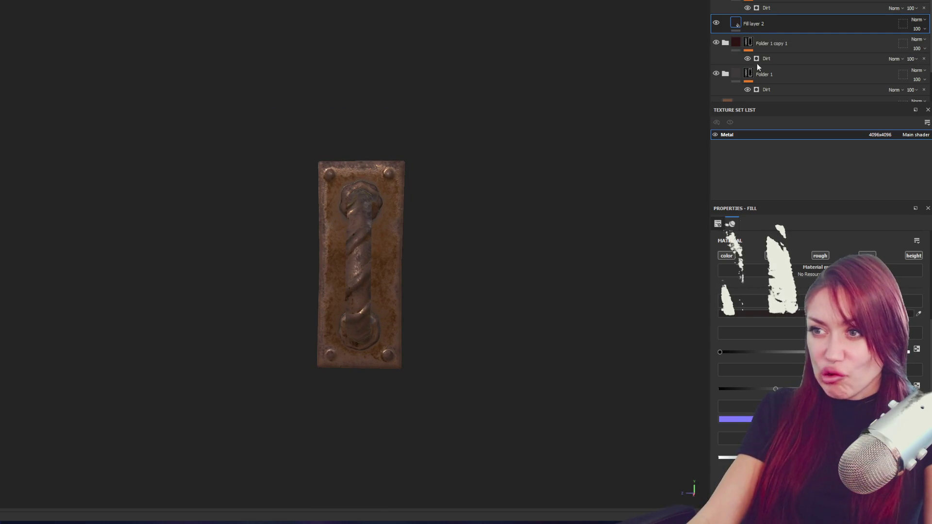
Lower Folder 1 copy 1's dirt level and regroup it directly above Folder 1.
{"action": "left_click", "coordinate": [784, 56]}
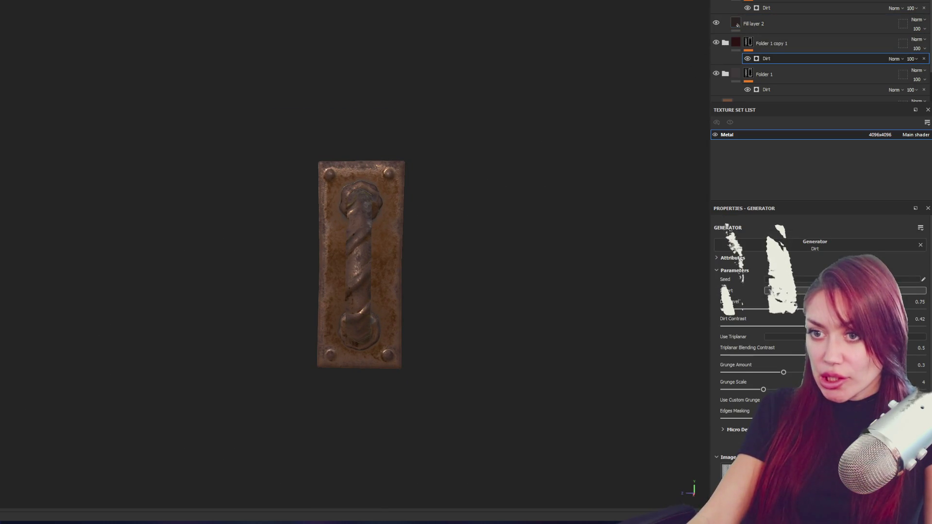
{"action": "left_click_drag", "start_coordinate": [872, 309], "coordinate": [852, 309]}
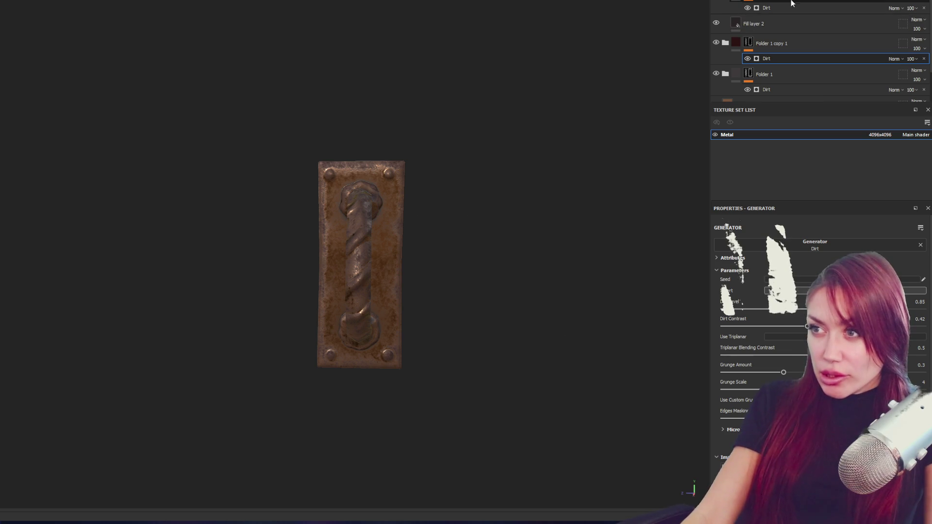
{"action": "left_click", "coordinate": [925, 2]}
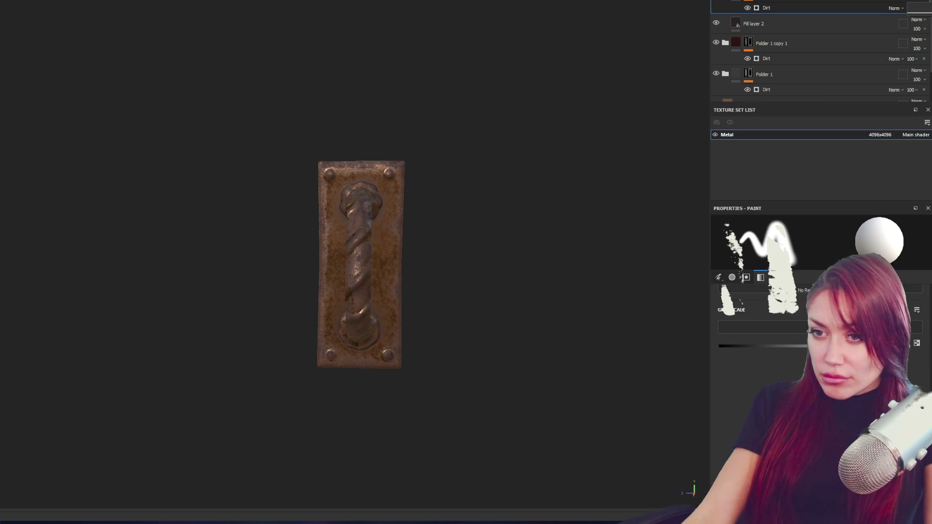
{"action": "mouse_move", "coordinate": [528, 188]}
{"action": "left_mouse_down"}
{"action": "mouse_move", "coordinate": [662, 179]}
{"action": "mouse_move", "coordinate": [501, 150]}
{"action": "mouse_move", "coordinate": [482, 113]}
{"action": "mouse_move", "coordinate": [614, 140]}
{"action": "mouse_move", "coordinate": [137, 154]}
{"action": "mouse_move", "coordinate": [521, 165]}
{"action": "left_mouse_up"}
{"action": "left_click_drag", "start_coordinate": [736, 44], "coordinate": [728, 22]}
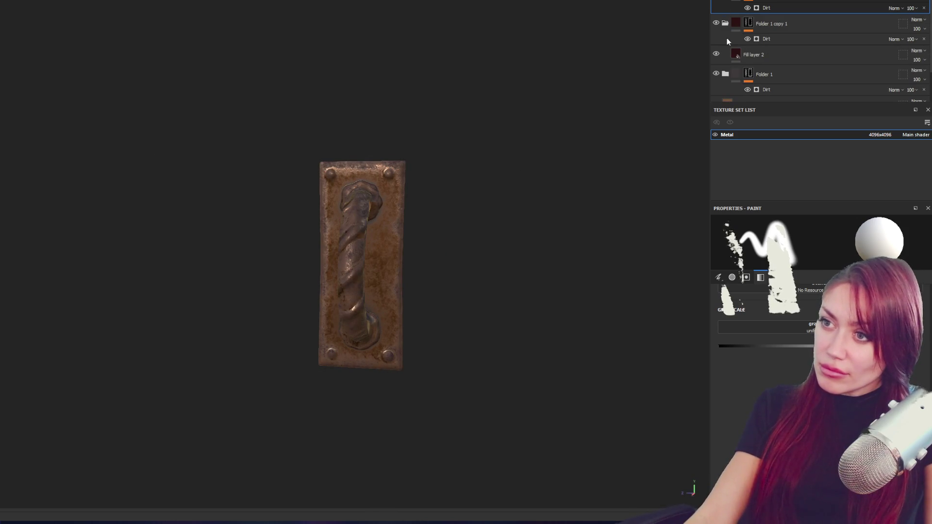
{"action": "left_click", "coordinate": [784, 53]}
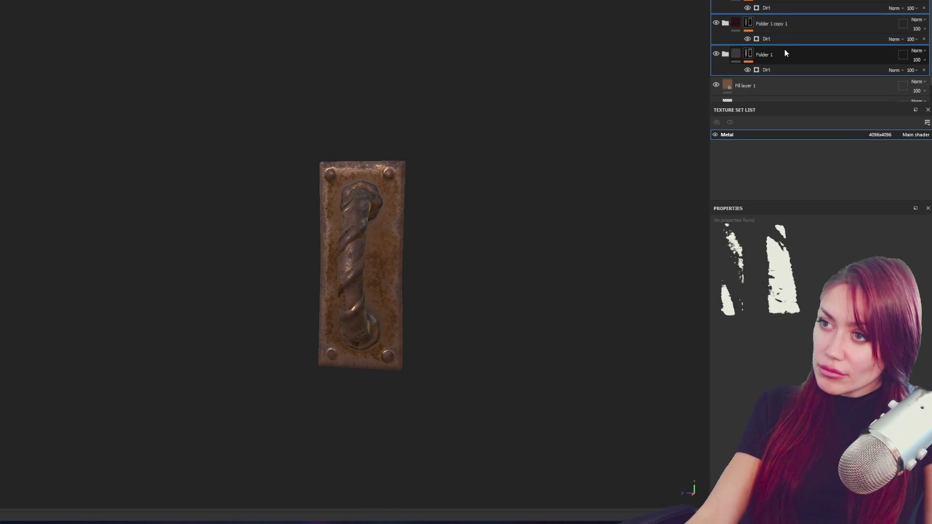
Add a black mask to the folder and switch to the paint brush.
{"action": "right_click", "coordinate": [824, 28]}
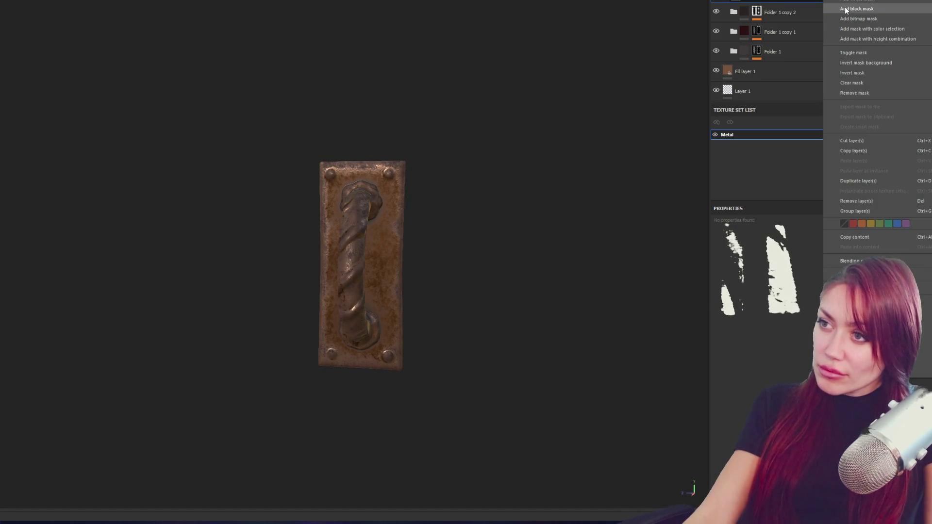
{"action": "left_click", "coordinate": [692, 46]}
{"action": "key", "text": "1"}
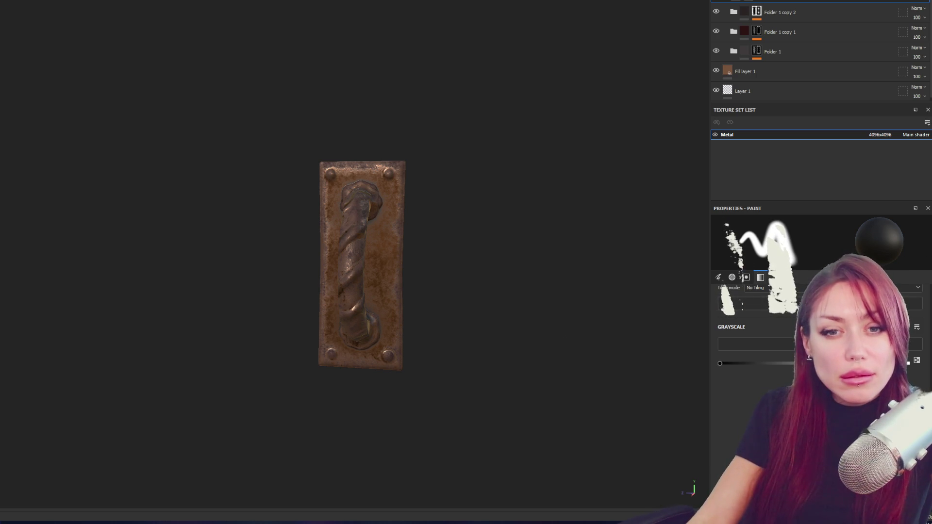
{"action": "scroll", "coordinate": [820, 339], "scroll_direction": "up", "scroll_amount": 3}
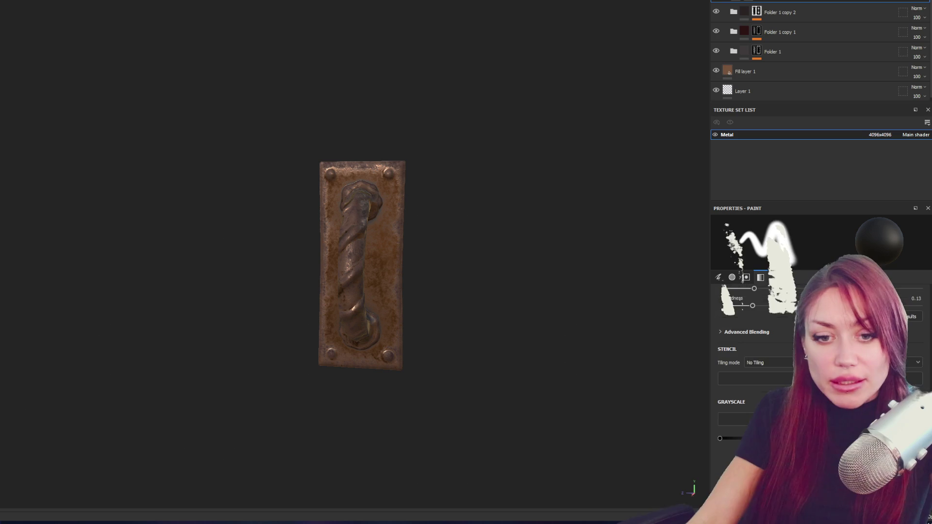
{"action": "scroll", "coordinate": [820, 340], "scroll_direction": "down", "scroll_amount": 2}
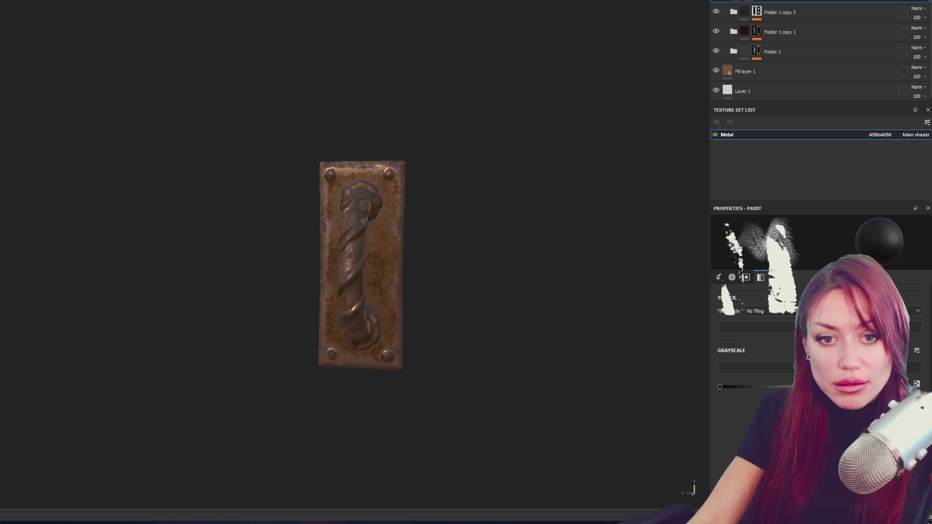
{"action": "scroll", "coordinate": [820, 340], "scroll_direction": "down", "scroll_amount": 2}
{"action": "scroll", "coordinate": [353, 280], "scroll_direction": "up", "scroll_amount": 4}
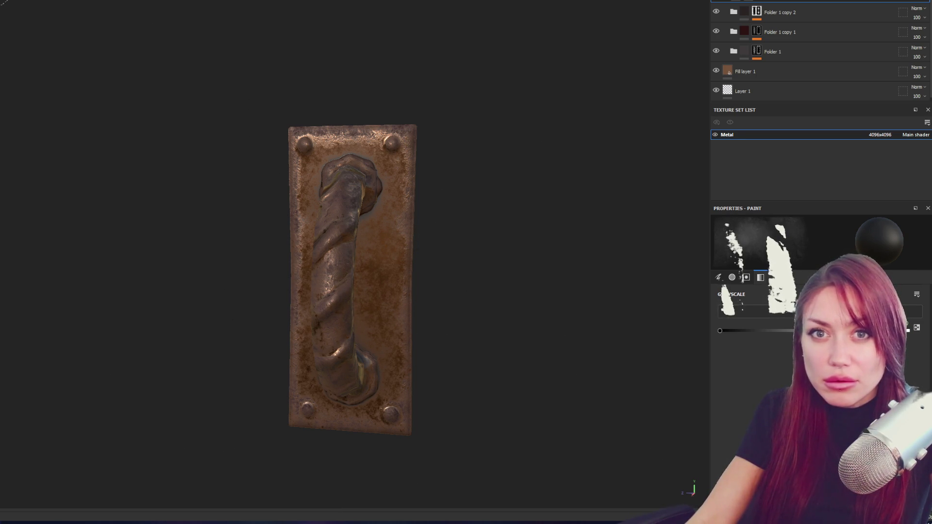
{"action": "left_click_drag", "start_coordinate": [382, 140], "coordinate": [330, 256]}
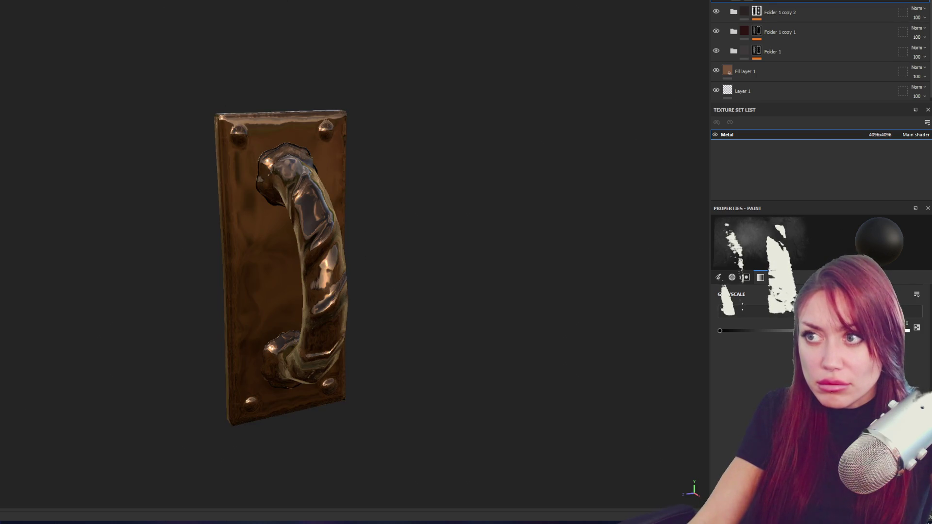
{"action": "mouse_move", "coordinate": [510, 238]}
{"action": "left_mouse_down"}
{"action": "mouse_move", "coordinate": [397, 229]}
{"action": "mouse_move", "coordinate": [481, 220]}
{"action": "left_mouse_up"}
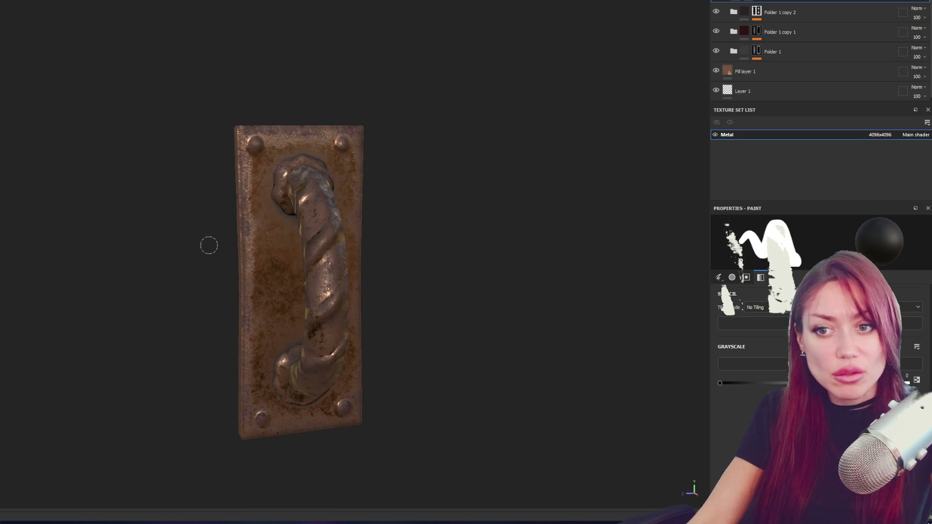
{"action": "left_click_drag", "start_coordinate": [254, 209], "coordinate": [272, 304]}
{"action": "key", "text": "ctrl+z"}
{"action": "key", "text": "ctrl+z"}
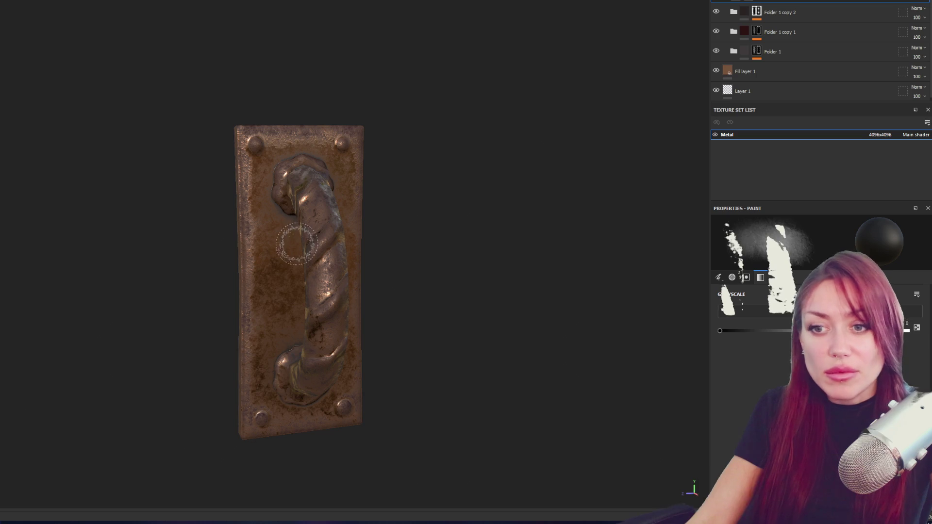
{"action": "left_click_drag", "start_coordinate": [297, 401], "coordinate": [310, 411]}
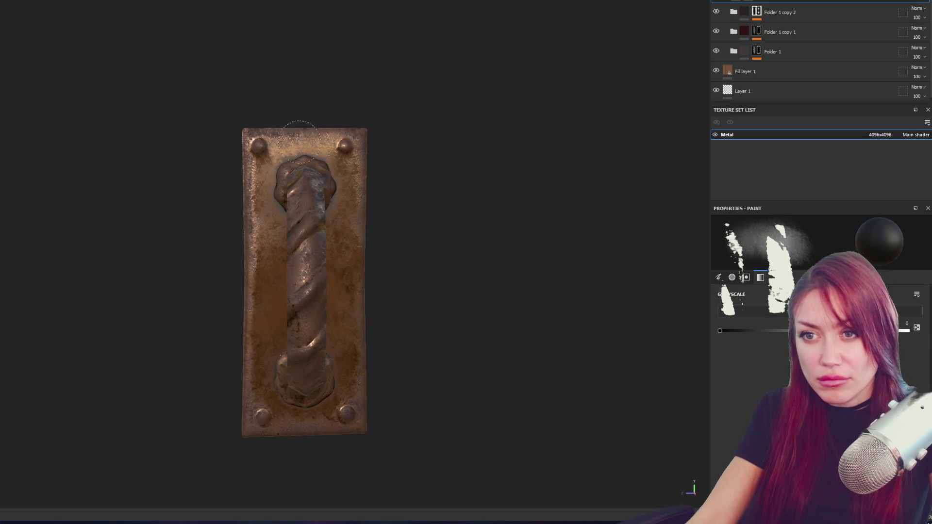
{"action": "mouse_move", "coordinate": [388, 250]}
{"action": "left_mouse_down"}
{"action": "mouse_move", "coordinate": [408, 229]}
{"action": "mouse_move", "coordinate": [289, 341]}
{"action": "mouse_move", "coordinate": [296, 236]}
{"action": "left_mouse_up"}
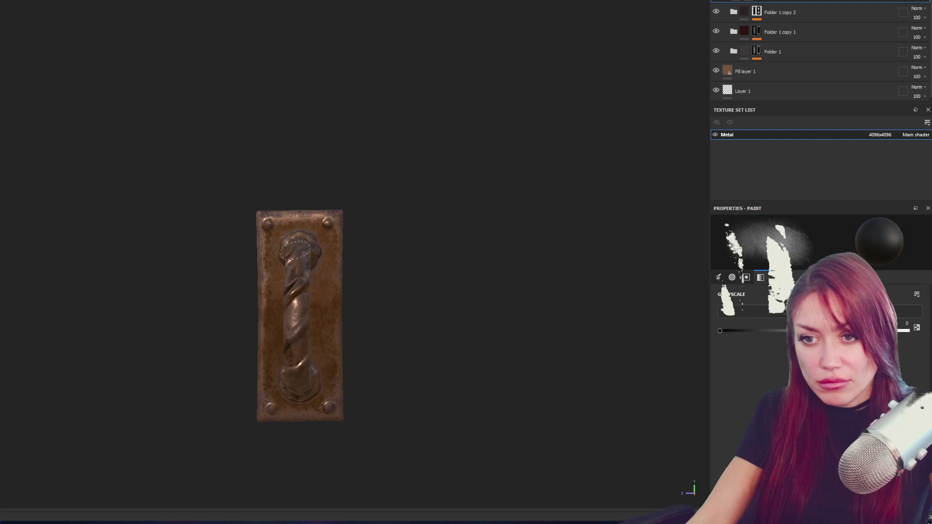
{"action": "left_click_drag", "start_coordinate": [304, 321], "coordinate": [331, 344]}
{"action": "mouse_move", "coordinate": [316, 375]}
{"action": "left_mouse_down"}
{"action": "mouse_move", "coordinate": [513, 370]}
{"action": "mouse_move", "coordinate": [383, 364]}
{"action": "left_mouse_up"}
Save the project under a new name and bring up the Export textures dialog.
{"action": "left_click_drag", "start_coordinate": [503, 276], "coordinate": [393, 306]}
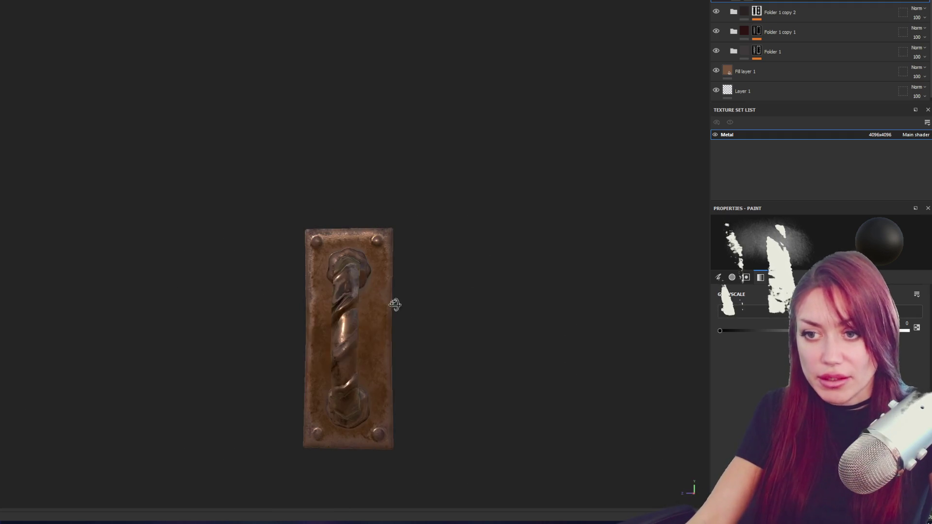
{"action": "key", "text": "ctrl+shift+s"}
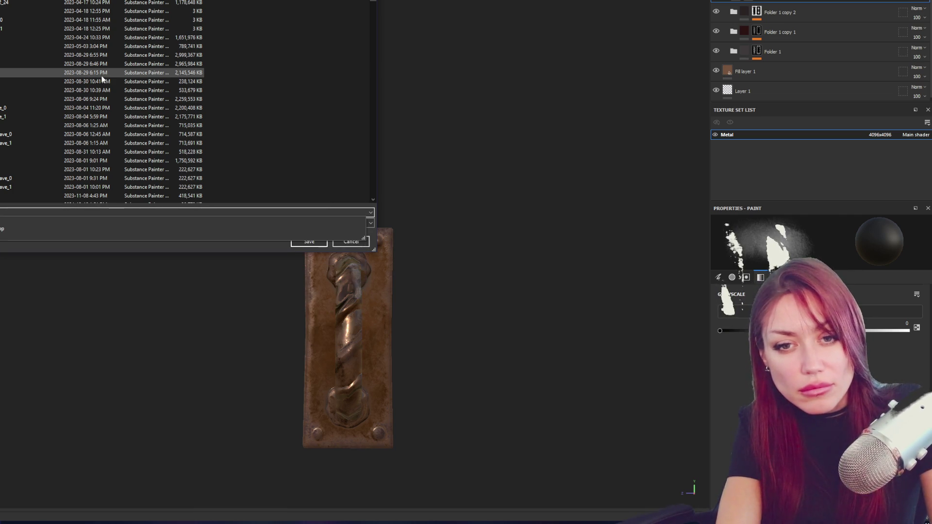
{"action": "key", "text": "Return"}
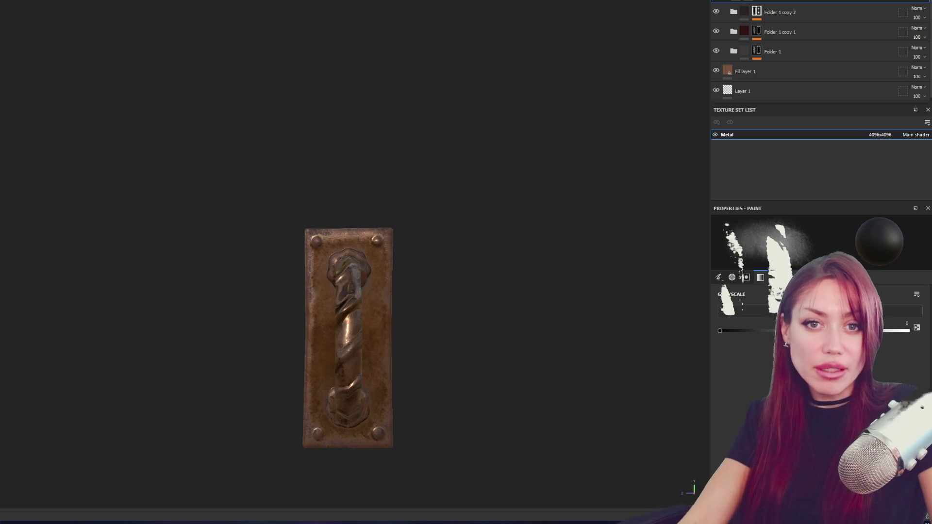
{"action": "key", "text": "ctrl+shift+e"}
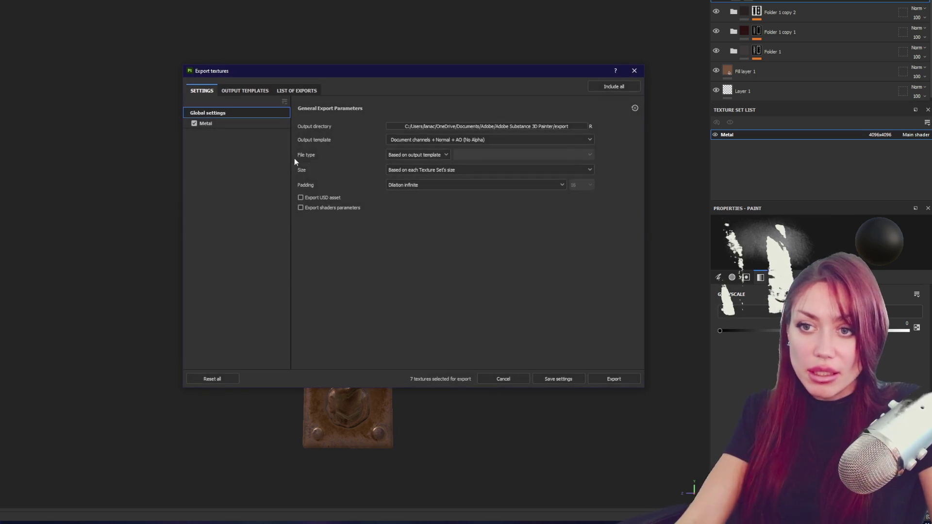
Export the textures using the Unity HD Render Pipeline (Metallic Standard) template, then close the window.
{"action": "left_click", "coordinate": [561, 140]}
{"action": "scroll", "coordinate": [536, 185], "scroll_direction": "down", "scroll_amount": 10}
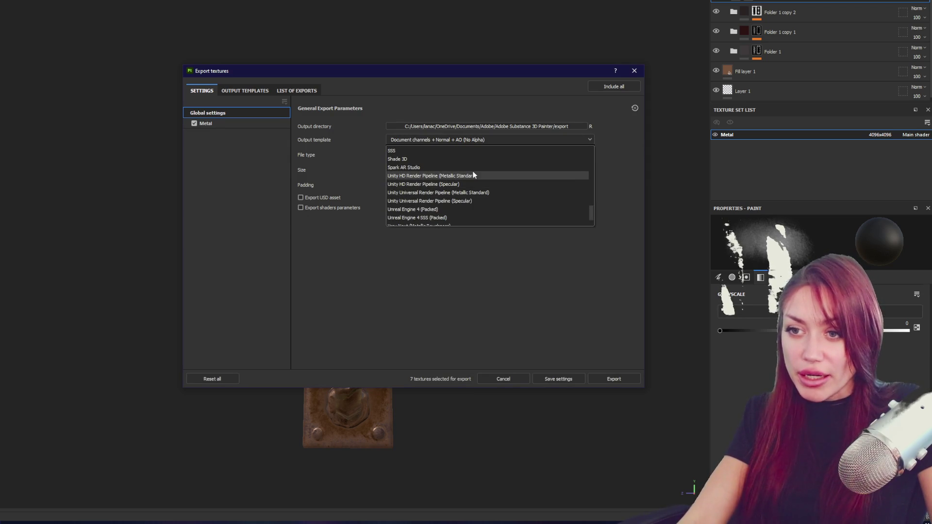
{"action": "left_click", "coordinate": [482, 175]}
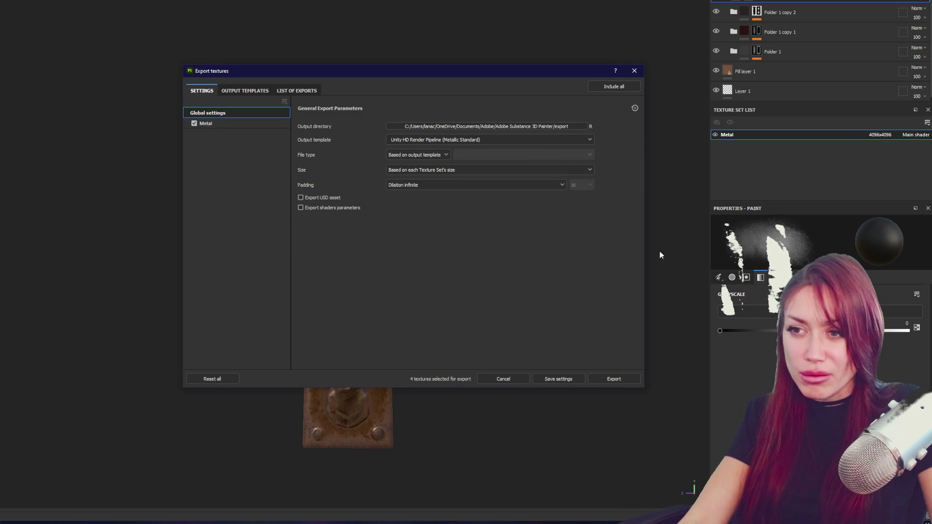
{"action": "left_click", "coordinate": [622, 381]}
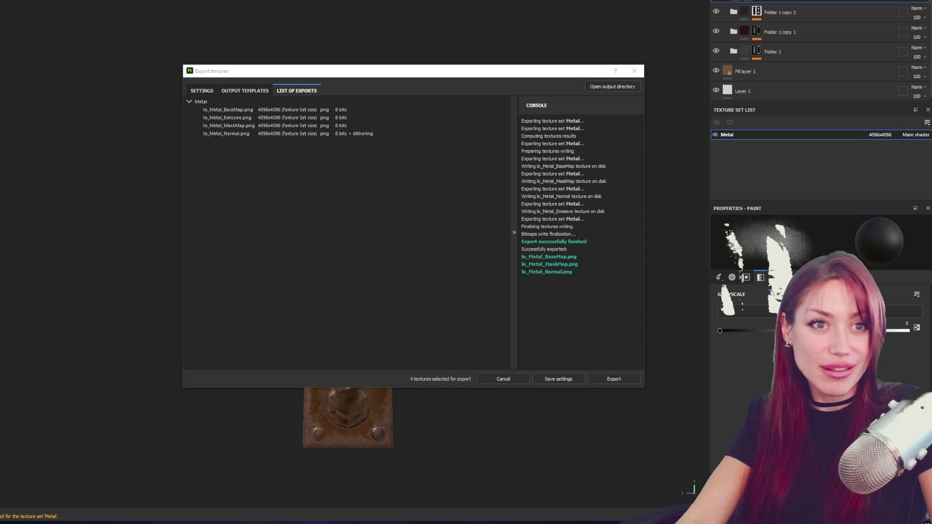
{"action": "left_click", "coordinate": [634, 71]}
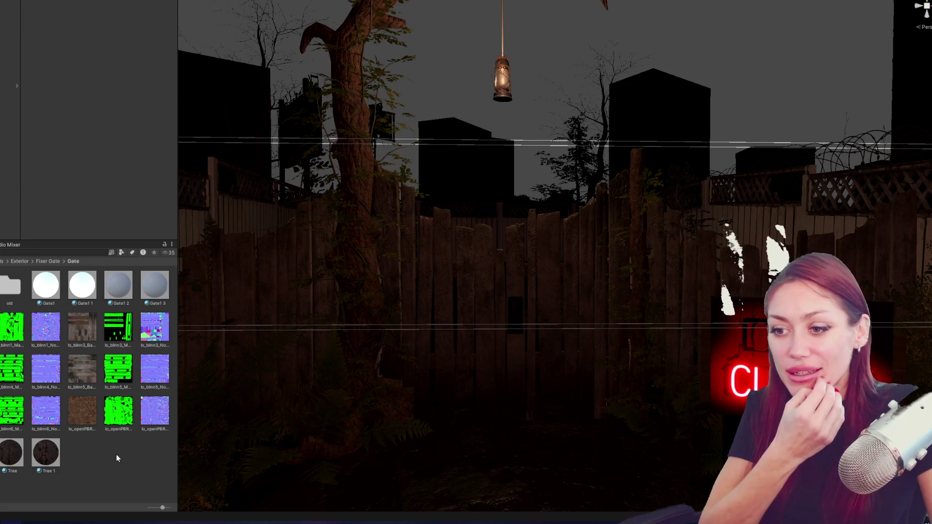
Select the Door 2 gate and drop the Gate1 3 material onto its plank.
{"action": "mouse_move", "coordinate": [598, 258]}
{"action": "left_mouse_down"}
{"action": "mouse_move", "coordinate": [489, 264]}
{"action": "mouse_move", "coordinate": [590, 296]}
{"action": "mouse_move", "coordinate": [592, 277]}
{"action": "mouse_move", "coordinate": [581, 265]}
{"action": "mouse_move", "coordinate": [622, 267]}
{"action": "mouse_move", "coordinate": [612, 241]}
{"action": "mouse_move", "coordinate": [624, 249]}
{"action": "left_mouse_up"}
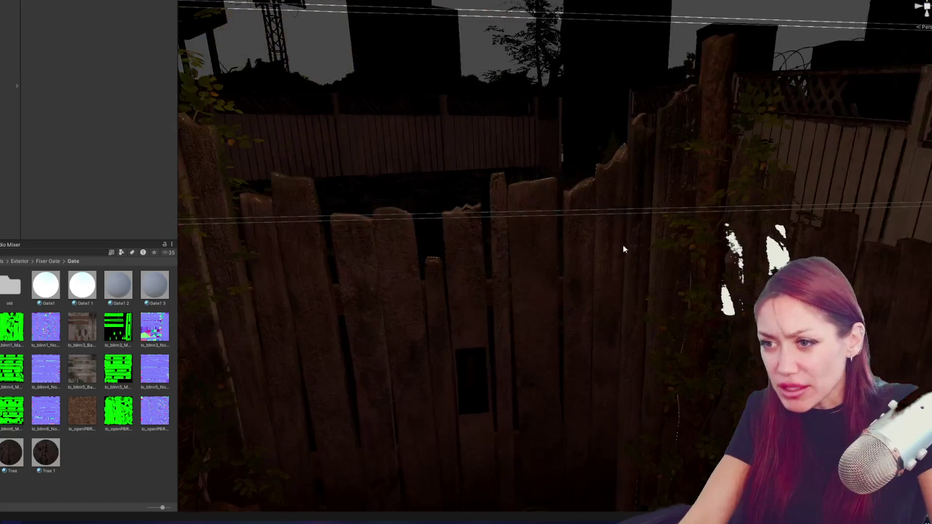
{"action": "left_click", "coordinate": [648, 197]}
{"action": "left_click", "coordinate": [646, 196]}
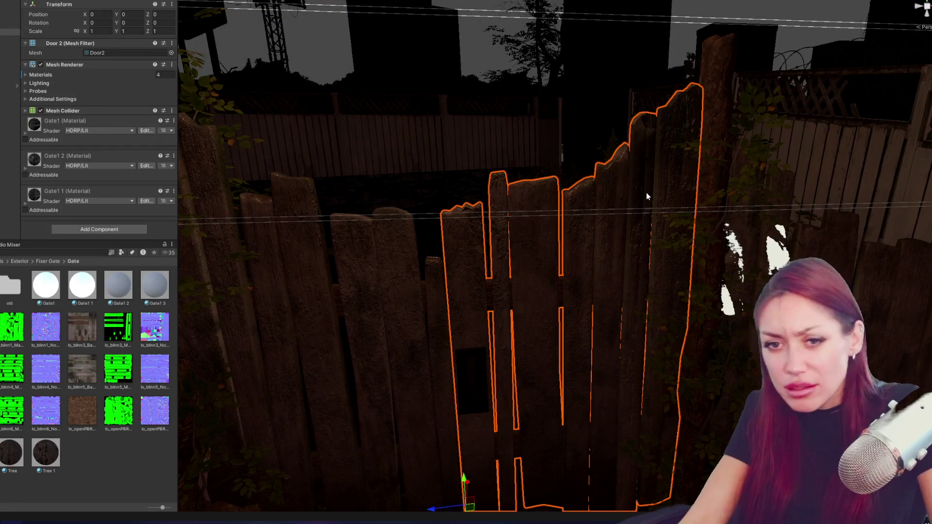
{"action": "mouse_move", "coordinate": [366, 195]}
{"action": "left_mouse_down"}
{"action": "mouse_move", "coordinate": [656, 328]}
{"action": "mouse_move", "coordinate": [601, 285]}
{"action": "mouse_move", "coordinate": [607, 307]}
{"action": "mouse_move", "coordinate": [664, 278]}
{"action": "mouse_move", "coordinate": [537, 277]}
{"action": "mouse_move", "coordinate": [627, 289]}
{"action": "left_mouse_up"}
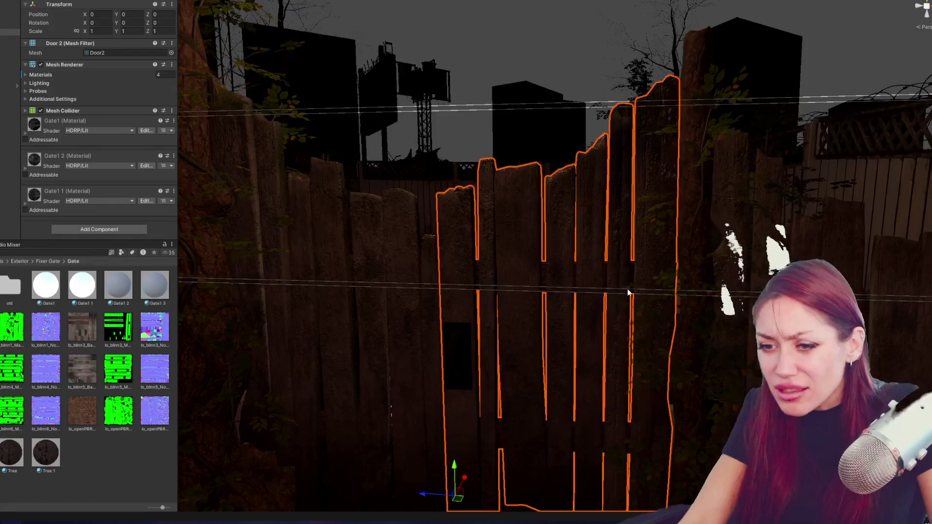
{"action": "scroll", "coordinate": [617, 299], "scroll_direction": "down", "scroll_amount": 3}
{"action": "scroll", "coordinate": [618, 301], "scroll_direction": "up", "scroll_amount": 5}
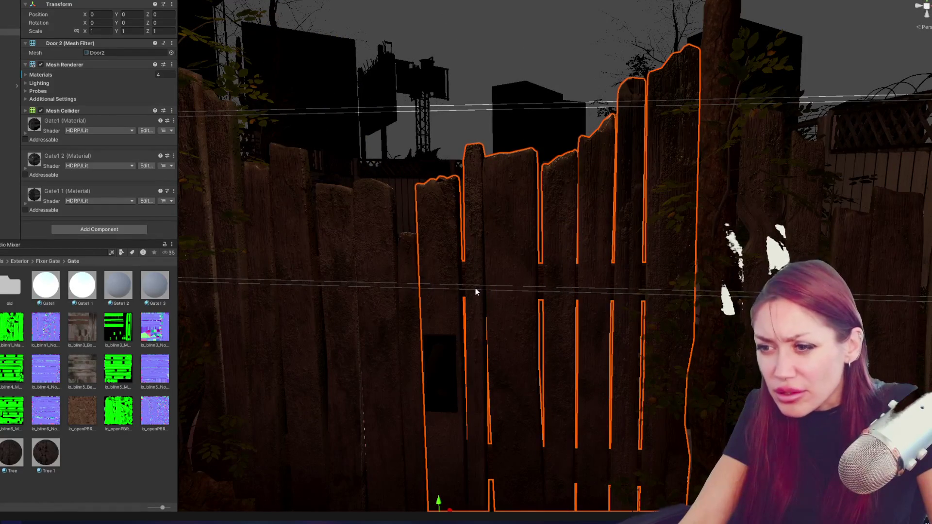
{"action": "mouse_move", "coordinate": [476, 287]}
{"action": "left_mouse_down"}
{"action": "mouse_move", "coordinate": [557, 297]}
{"action": "mouse_move", "coordinate": [514, 272]}
{"action": "mouse_move", "coordinate": [194, 308]}
{"action": "left_mouse_up"}
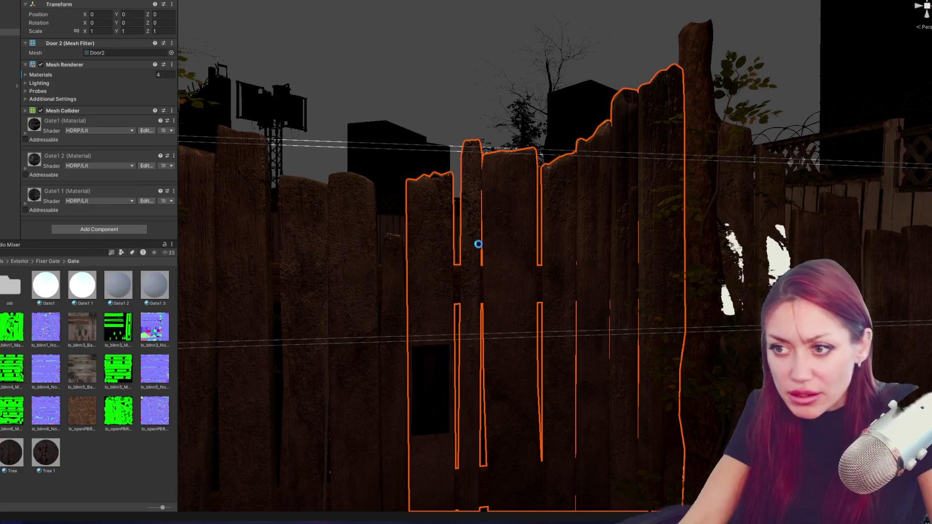
{"action": "mouse_move", "coordinate": [154, 286]}
{"action": "left_mouse_down"}
{"action": "mouse_move", "coordinate": [558, 264]}
{"action": "mouse_move", "coordinate": [627, 249]}
{"action": "left_mouse_up"}
{"action": "scroll", "coordinate": [624, 245], "scroll_direction": "down", "scroll_amount": 5}
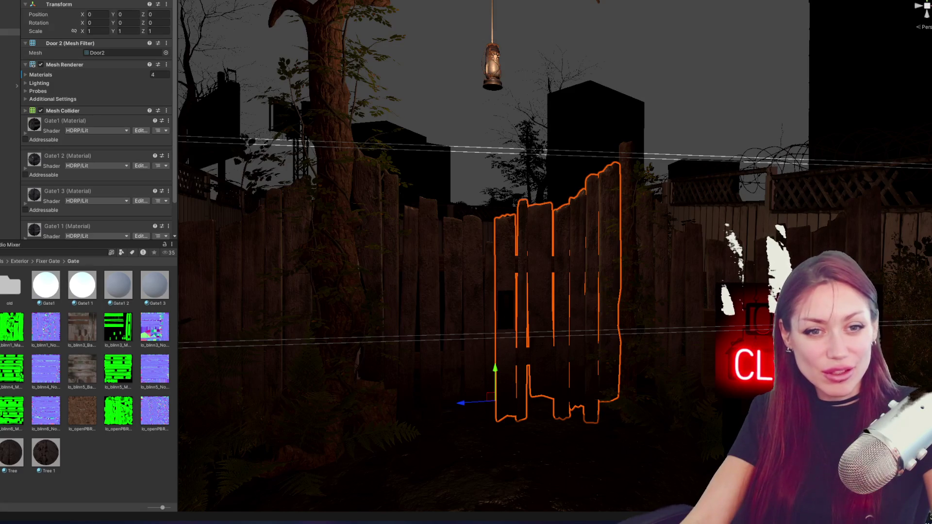
{"action": "left_click", "coordinate": [127, 459]}
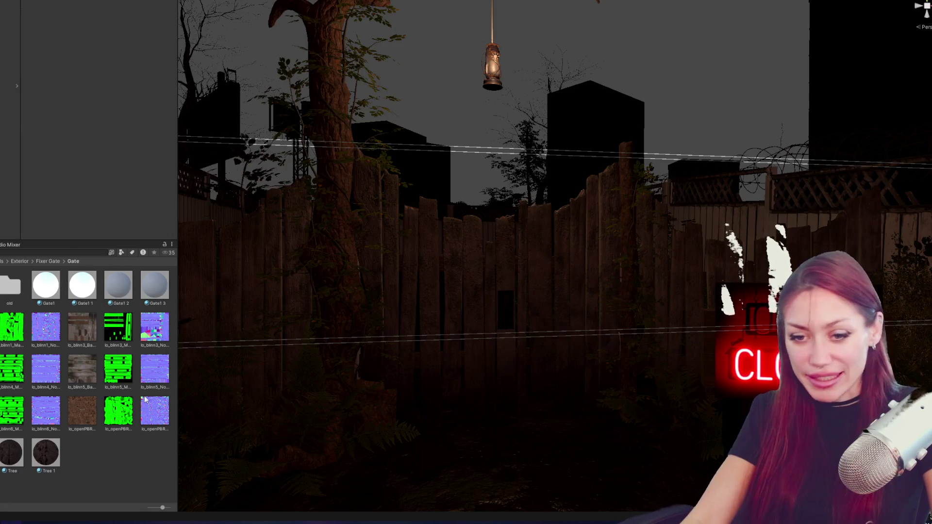
{"action": "scroll", "coordinate": [559, 233], "scroll_direction": "down", "scroll_amount": 5}
{"action": "scroll", "coordinate": [534, 291], "scroll_direction": "up", "scroll_amount": 5}
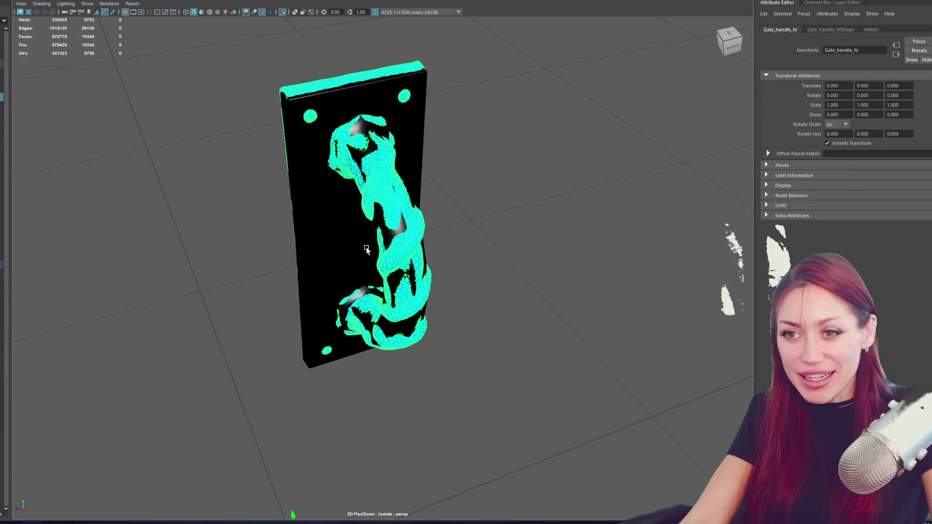
Exit isolation and move Handle1 to the left of the other handle.
{"action": "left_click", "coordinate": [368, 249]}
{"action": "key", "text": "ctrl+1"}
{"action": "scroll", "coordinate": [462, 238], "scroll_direction": "down", "scroll_amount": 3}
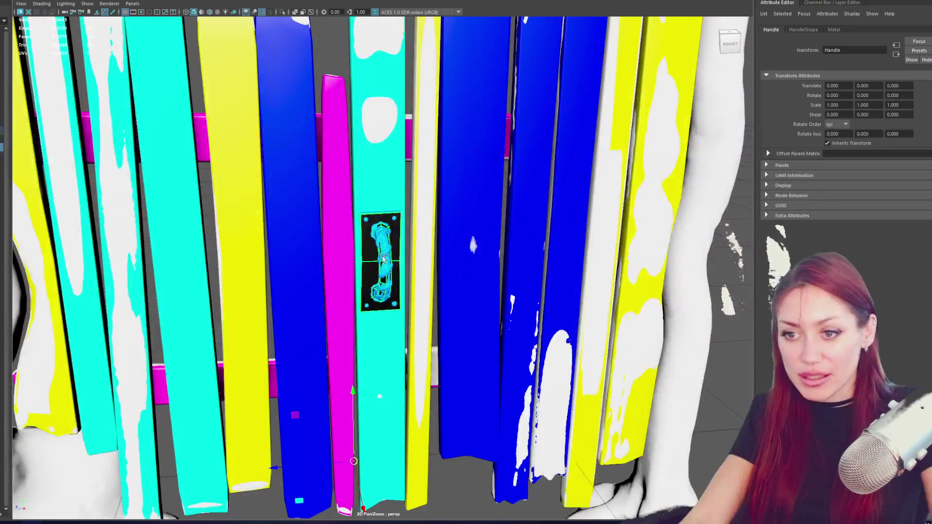
{"action": "left_click", "coordinate": [394, 261]}
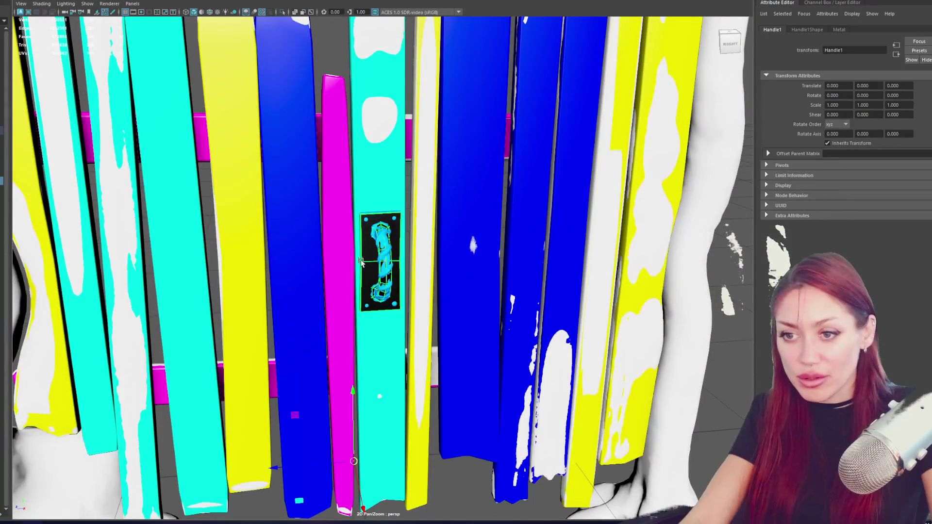
{"action": "left_click_drag", "start_coordinate": [354, 267], "coordinate": [293, 272]}
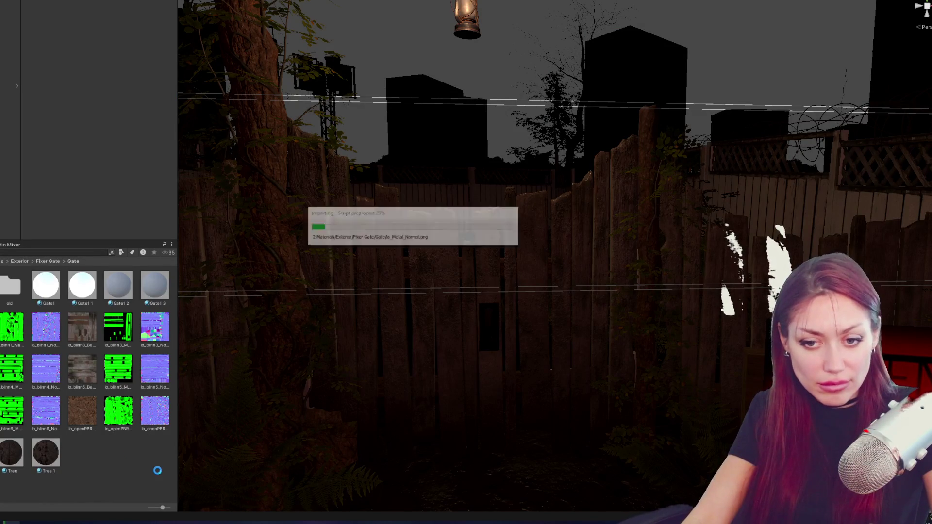
Create two new materials named Handle and Handle 1.
{"action": "right_click", "coordinate": [127, 493]}
{"action": "mouse_move", "coordinate": [195, 243]}
{"action": "left_click", "coordinate": [289, 264]}
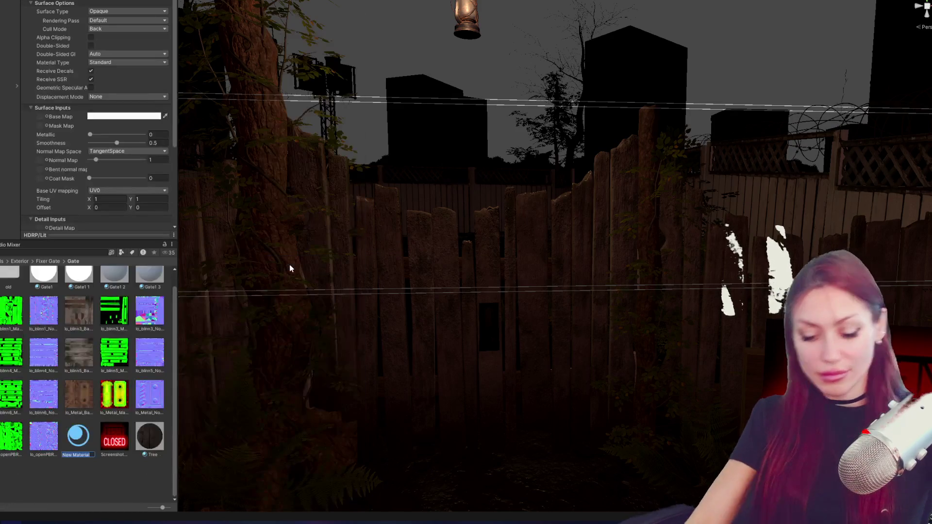
{"action": "type", "text": "andle"}
{"action": "key", "text": "Return"}
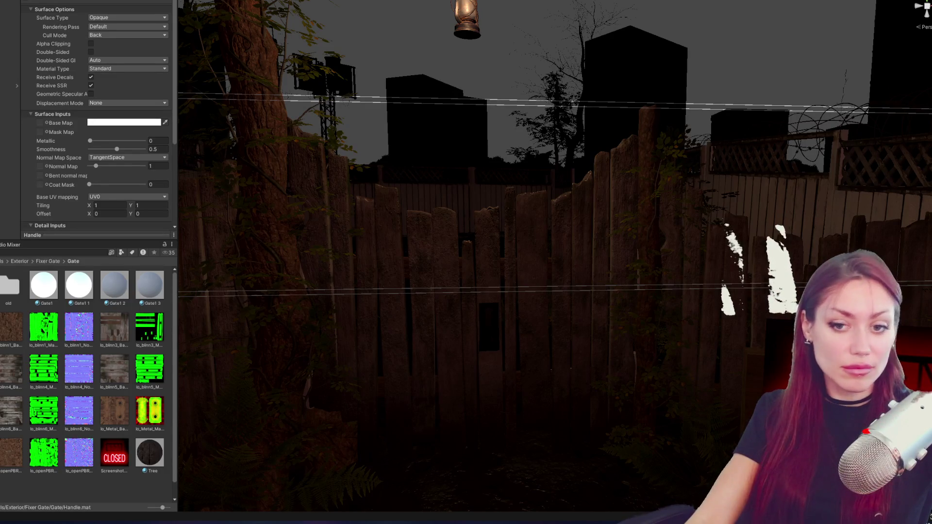
{"action": "right_click", "coordinate": [130, 485]}
{"action": "mouse_move", "coordinate": [232, 240]}
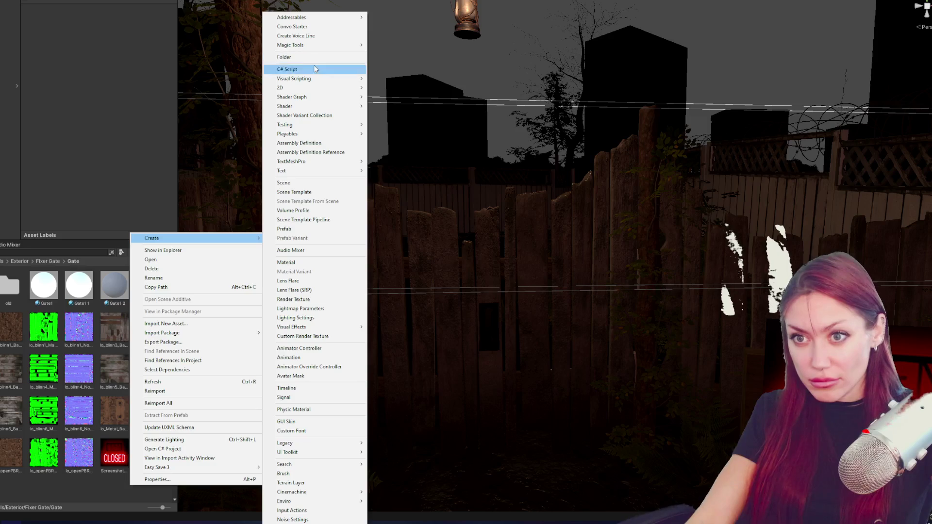
{"action": "left_click", "coordinate": [296, 262]}
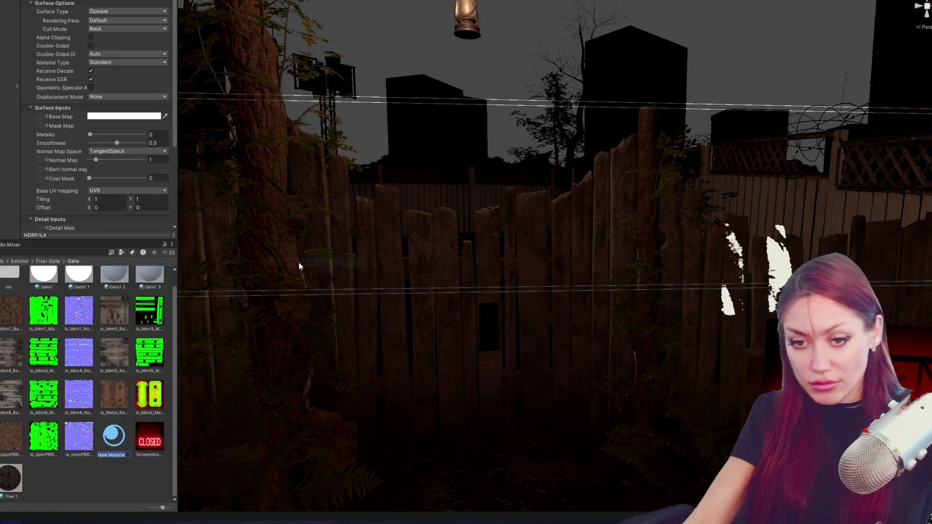
{"action": "type", "text": "Handle 1"}
{"action": "key", "text": "Return"}
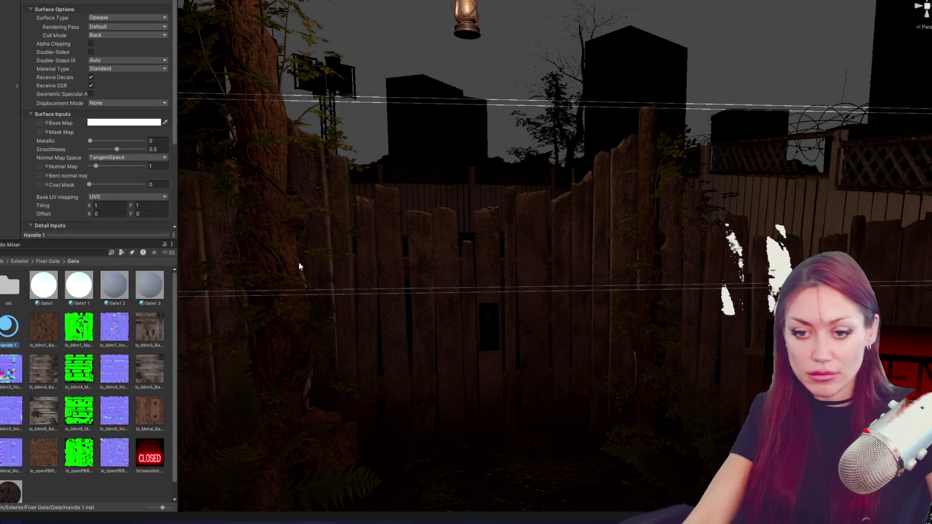
Apply Handle 1 to the gate handle with the copper base colour and lo_Metal normal map.
{"action": "left_click_drag", "start_coordinate": [9, 330], "coordinate": [489, 327]}
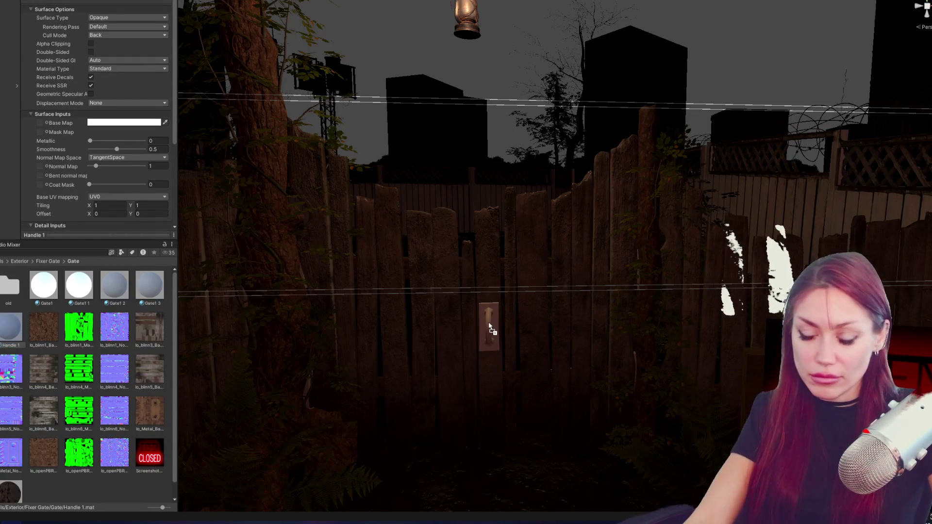
{"action": "scroll", "coordinate": [55, 412], "scroll_direction": "down", "scroll_amount": 1}
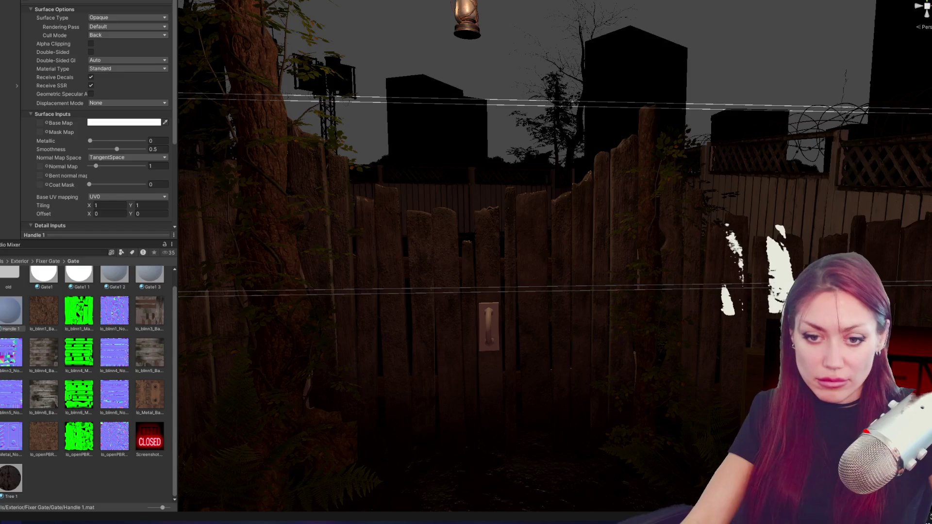
{"action": "left_click_drag", "start_coordinate": [153, 394], "coordinate": [157, 159]}
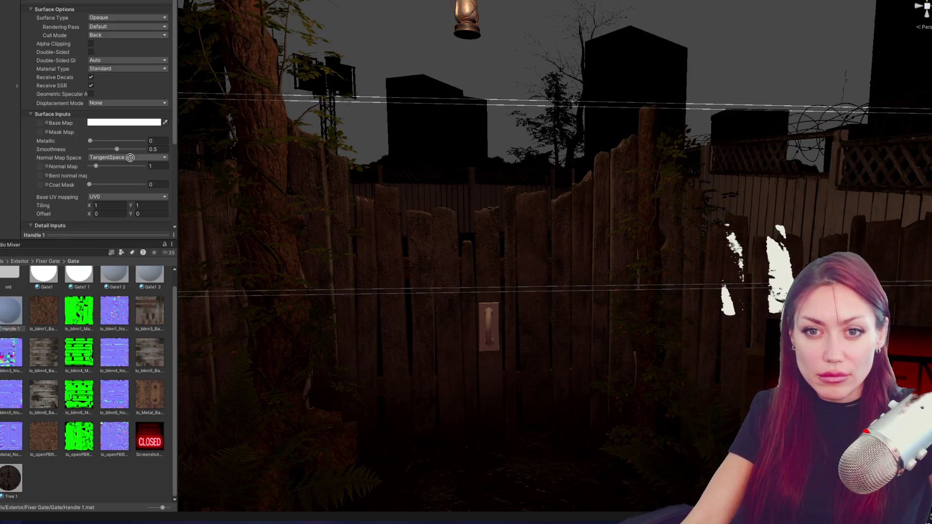
{"action": "left_click_drag", "start_coordinate": [41, 124], "coordinate": [41, 132]}
{"action": "left_click_drag", "start_coordinate": [58, 198], "coordinate": [49, 179]}
Set lo_Metal_Normal's Texture Type to Normal map and apply the change.
{"action": "left_click", "coordinate": [11, 437]}
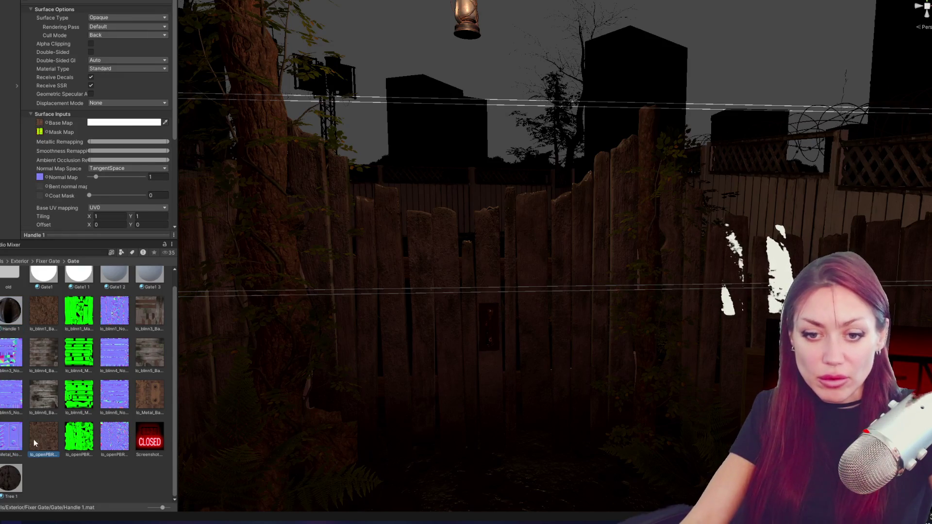
{"action": "left_click", "coordinate": [112, 16]}
{"action": "left_click", "coordinate": [104, 29]}
{"action": "scroll", "coordinate": [164, 168], "scroll_direction": "down", "scroll_amount": 3}
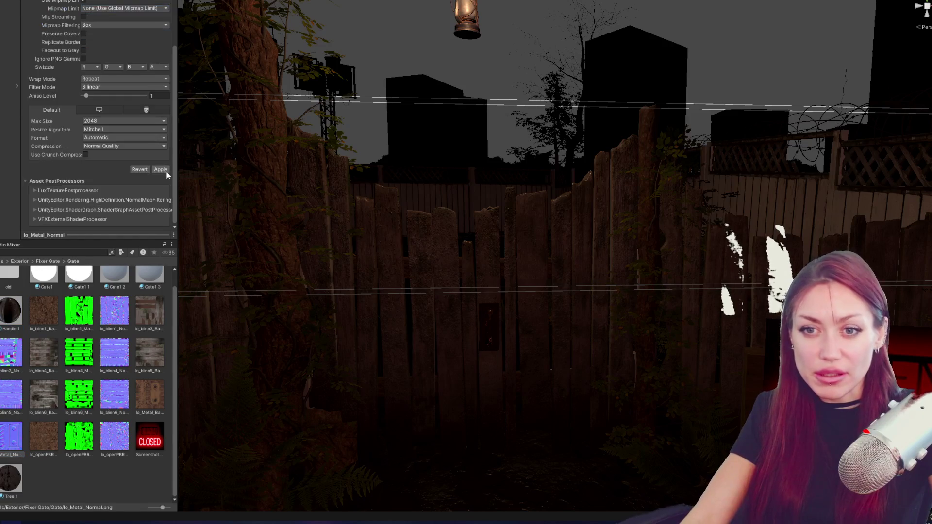
{"action": "left_click", "coordinate": [161, 170]}
{"action": "scroll", "coordinate": [422, 320], "scroll_direction": "up", "scroll_amount": 5}
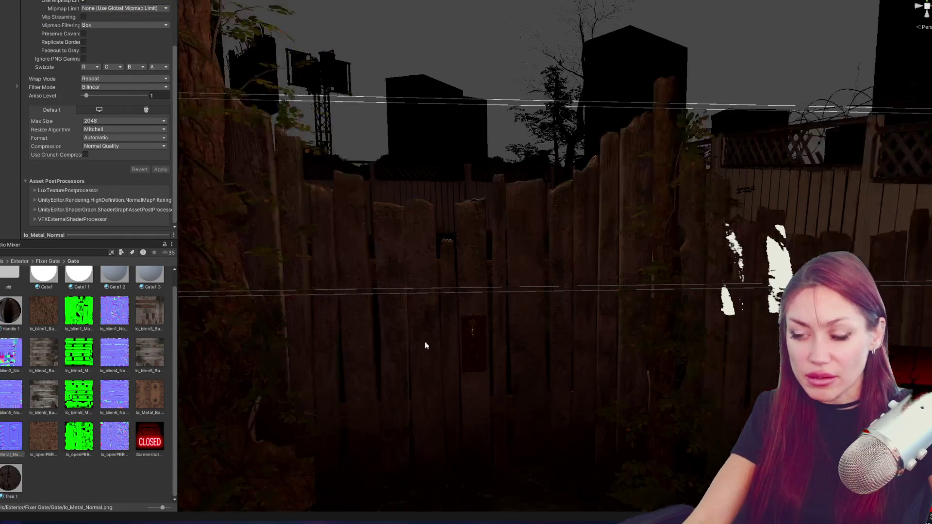
{"action": "mouse_move", "coordinate": [473, 358]}
{"action": "left_mouse_down"}
{"action": "mouse_move", "coordinate": [437, 325]}
{"action": "mouse_move", "coordinate": [593, 333]}
{"action": "mouse_move", "coordinate": [597, 268]}
{"action": "mouse_move", "coordinate": [499, 376]}
{"action": "mouse_move", "coordinate": [506, 210]}
{"action": "mouse_move", "coordinate": [525, 215]}
{"action": "mouse_move", "coordinate": [364, 267]}
{"action": "mouse_move", "coordinate": [388, 233]}
{"action": "mouse_move", "coordinate": [660, 252]}
{"action": "mouse_move", "coordinate": [610, 249]}
{"action": "mouse_move", "coordinate": [546, 149]}
{"action": "mouse_move", "coordinate": [425, 152]}
{"action": "mouse_move", "coordinate": [630, 77]}
{"action": "mouse_move", "coordinate": [645, 102]}
{"action": "mouse_move", "coordinate": [542, 133]}
{"action": "mouse_move", "coordinate": [479, 166]}
{"action": "mouse_move", "coordinate": [552, 116]}
{"action": "mouse_move", "coordinate": [634, 162]}
{"action": "mouse_move", "coordinate": [550, 115]}
{"action": "mouse_move", "coordinate": [595, 154]}
{"action": "mouse_move", "coordinate": [629, 170]}
{"action": "mouse_move", "coordinate": [649, 162]}
{"action": "mouse_move", "coordinate": [647, 181]}
{"action": "mouse_move", "coordinate": [627, 135]}
{"action": "mouse_move", "coordinate": [649, 154]}
{"action": "left_mouse_up"}
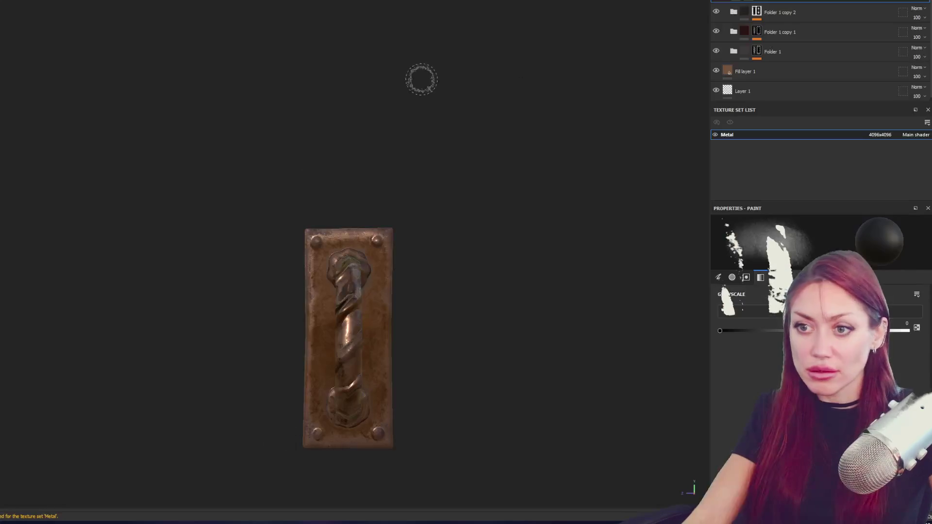
Shift Fill layer 1's base colour hue to a redder copper, hex A4725C.
{"action": "mouse_move", "coordinate": [468, 271]}
{"action": "left_mouse_down"}
{"action": "mouse_move", "coordinate": [583, 239]}
{"action": "mouse_move", "coordinate": [433, 245]}
{"action": "left_mouse_up"}
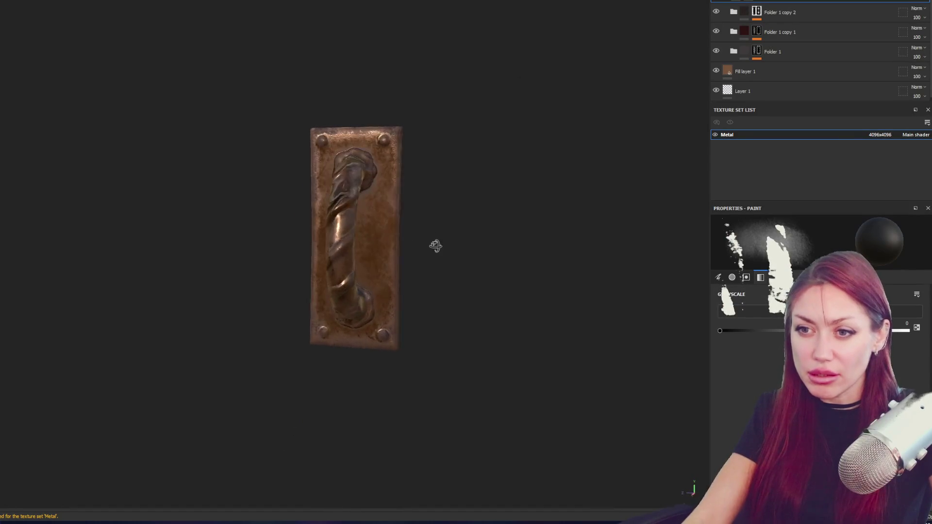
{"action": "left_click", "coordinate": [761, 68]}
{"action": "left_click", "coordinate": [752, 313]}
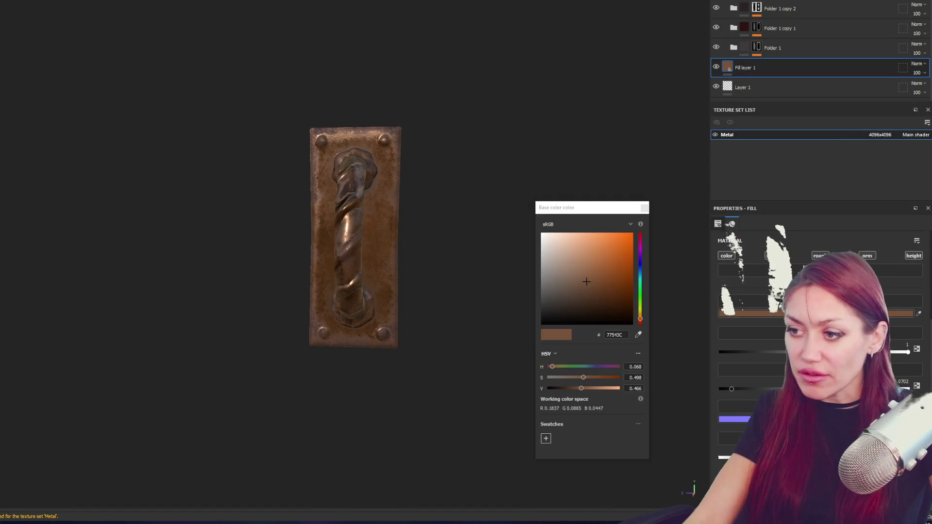
{"action": "left_click", "coordinate": [581, 266]}
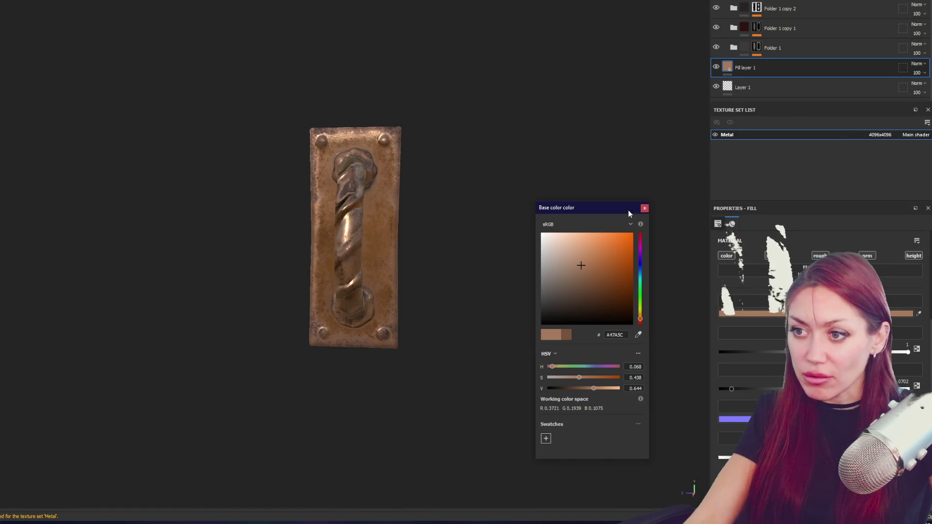
{"action": "left_click", "coordinate": [640, 322]}
{"action": "left_click", "coordinate": [640, 322]}
{"action": "left_click", "coordinate": [641, 321]}
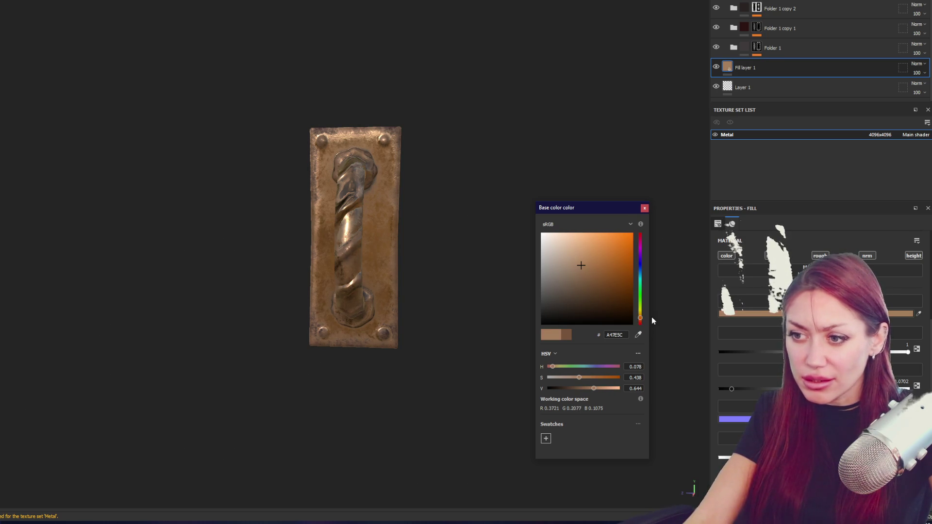
{"action": "left_click", "coordinate": [640, 322]}
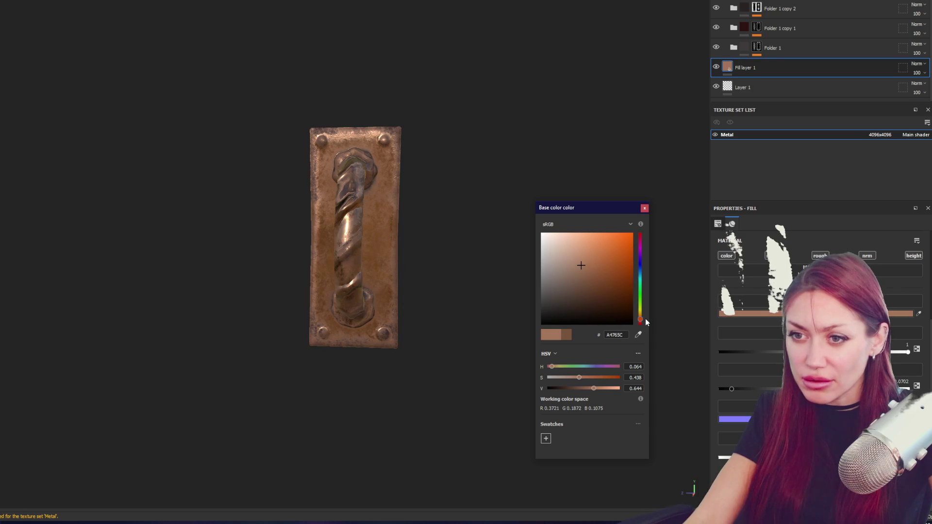
{"action": "left_click", "coordinate": [640, 323]}
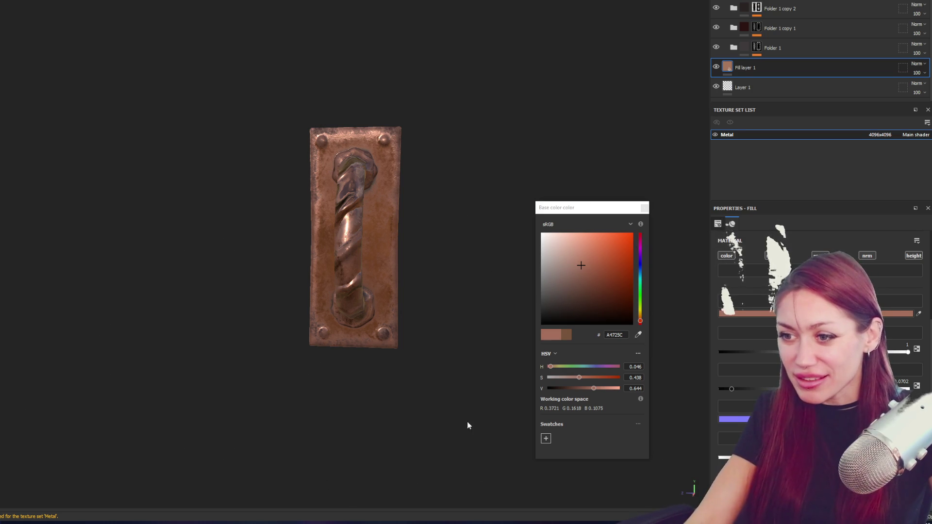
{"action": "mouse_move", "coordinate": [461, 416]}
{"action": "left_mouse_down"}
{"action": "mouse_move", "coordinate": [389, 438]}
{"action": "mouse_move", "coordinate": [430, 416]}
{"action": "mouse_move", "coordinate": [95, 422]}
{"action": "mouse_move", "coordinate": [414, 429]}
{"action": "mouse_move", "coordinate": [447, 419]}
{"action": "left_mouse_up"}
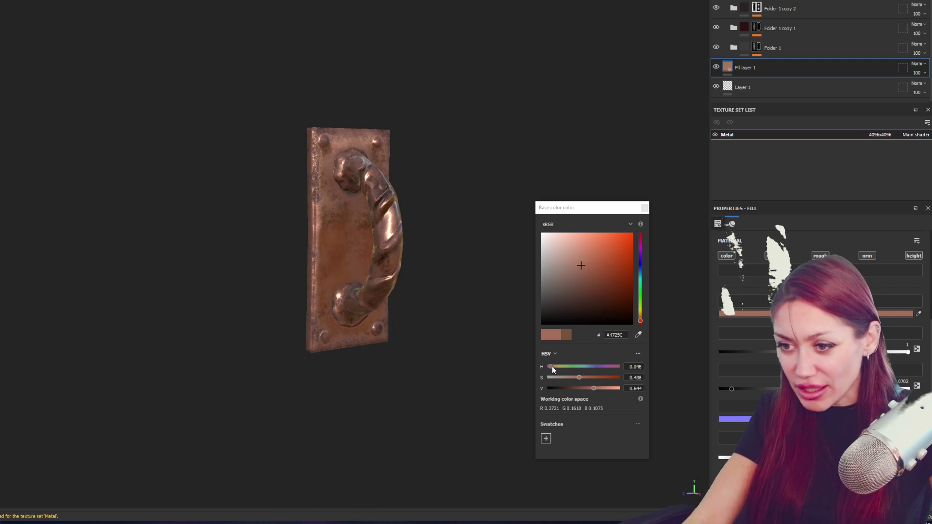
{"action": "mouse_move", "coordinate": [416, 356]}
{"action": "left_mouse_down"}
{"action": "mouse_move", "coordinate": [256, 391]}
{"action": "mouse_move", "coordinate": [200, 322]}
{"action": "mouse_move", "coordinate": [350, 351]}
{"action": "mouse_move", "coordinate": [308, 354]}
{"action": "mouse_move", "coordinate": [350, 379]}
{"action": "left_mouse_up"}
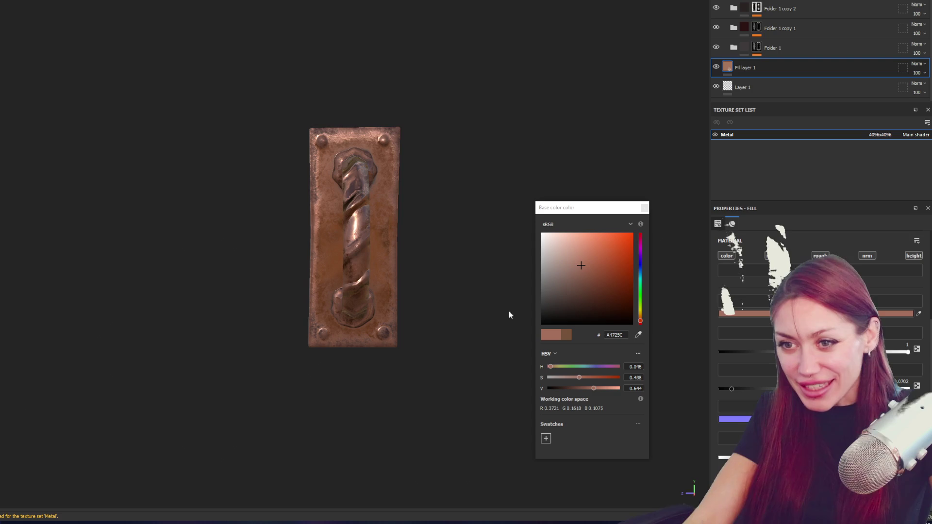
Export the lo_Metal texture set's four maps as 4096x4096 PNGs.
{"action": "left_click", "coordinate": [645, 207]}
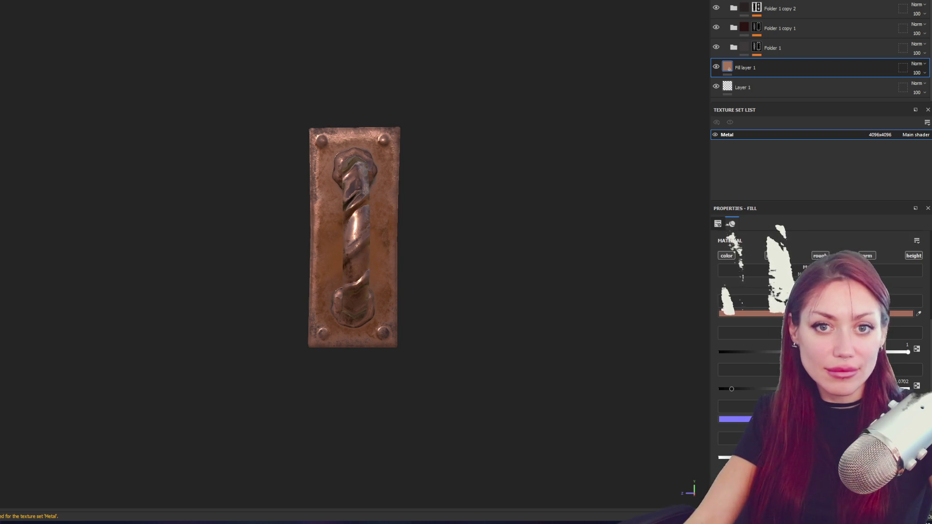
{"action": "key", "text": "ctrl+shift+e"}
{"action": "left_click", "coordinate": [612, 378]}
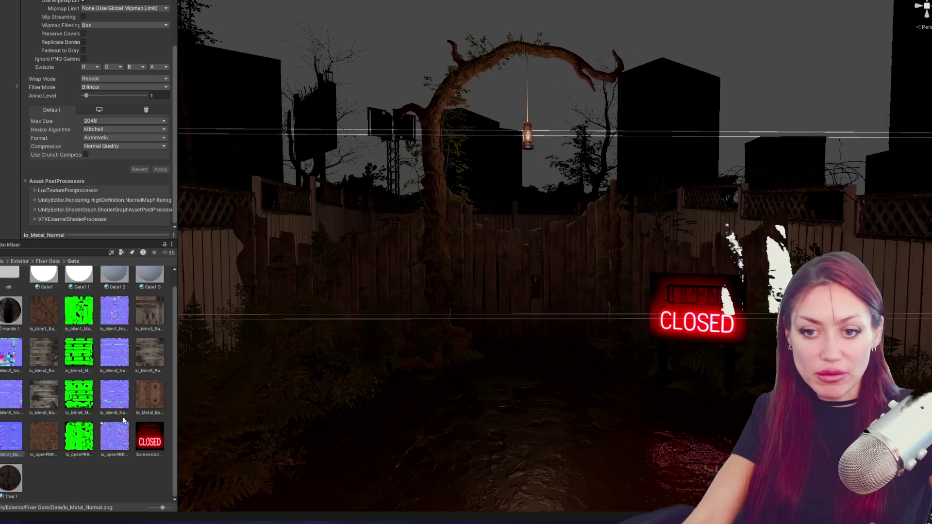
Check the re-imported textures and select the new lo_Metal_BaseMap in the Project panel.
{"action": "left_click", "coordinate": [70, 467]}
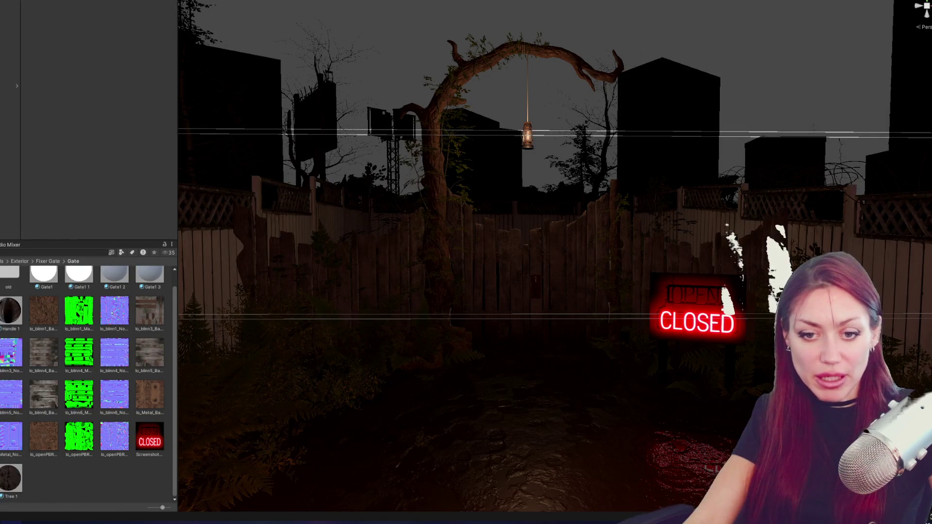
{"action": "left_click", "coordinate": [47, 443]}
{"action": "left_click", "coordinate": [140, 405]}
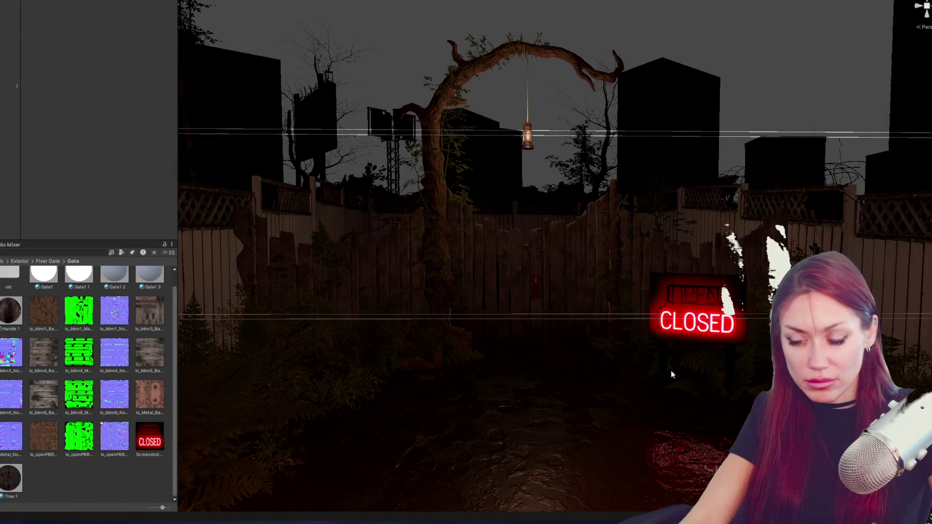
{"action": "scroll", "coordinate": [603, 385], "scroll_direction": "up", "scroll_amount": 10}
Frame and select the gate handle, expanding its Handle 1 material and lo_Metal_Normal texture.
{"action": "mouse_move", "coordinate": [531, 293]}
{"action": "left_mouse_down"}
{"action": "mouse_move", "coordinate": [505, 264]}
{"action": "mouse_move", "coordinate": [520, 256]}
{"action": "mouse_move", "coordinate": [505, 274]}
{"action": "left_mouse_up"}
{"action": "left_click", "coordinate": [476, 273]}
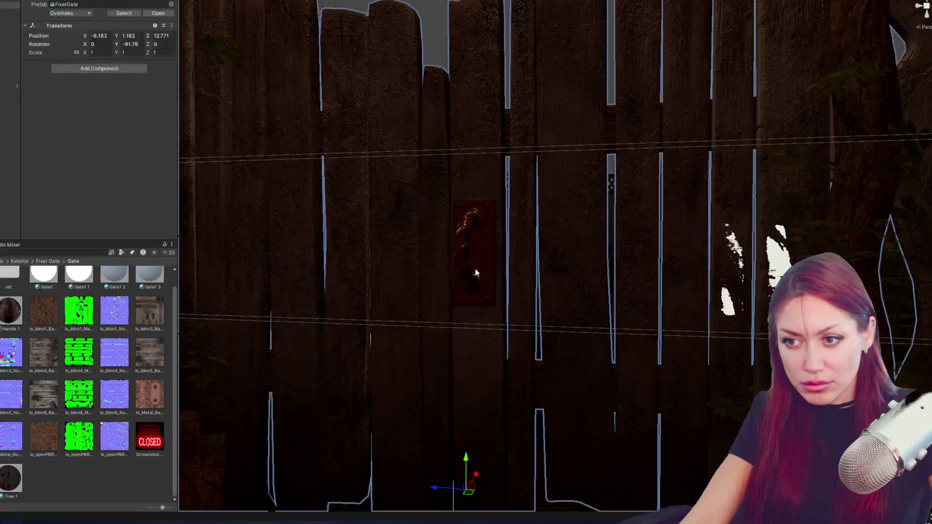
{"action": "left_click", "coordinate": [476, 273]}
{"action": "left_click", "coordinate": [57, 121]}
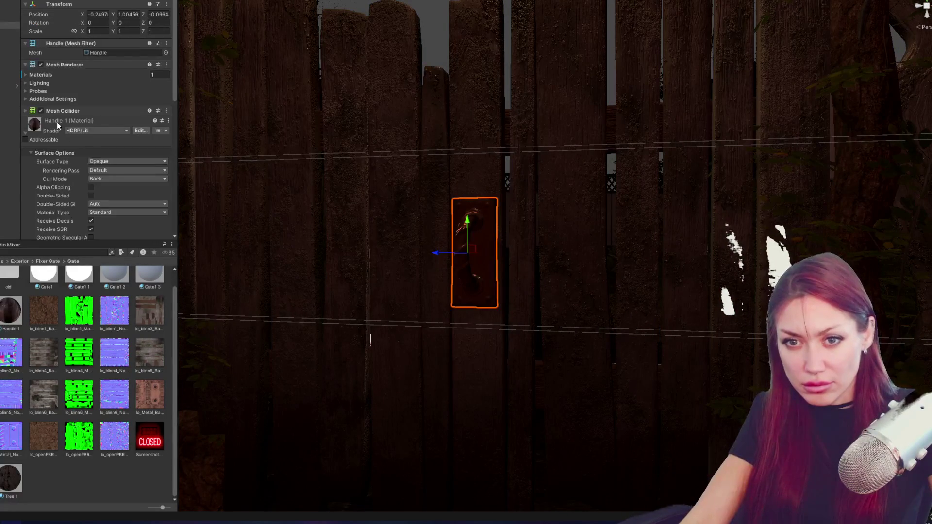
{"action": "scroll", "coordinate": [56, 121], "scroll_direction": "down", "scroll_amount": 5}
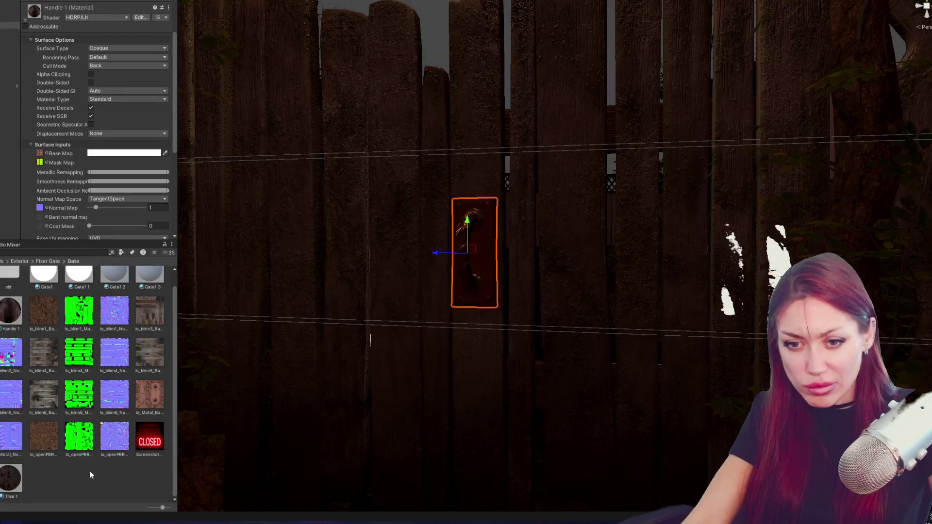
{"action": "left_click", "coordinate": [13, 434]}
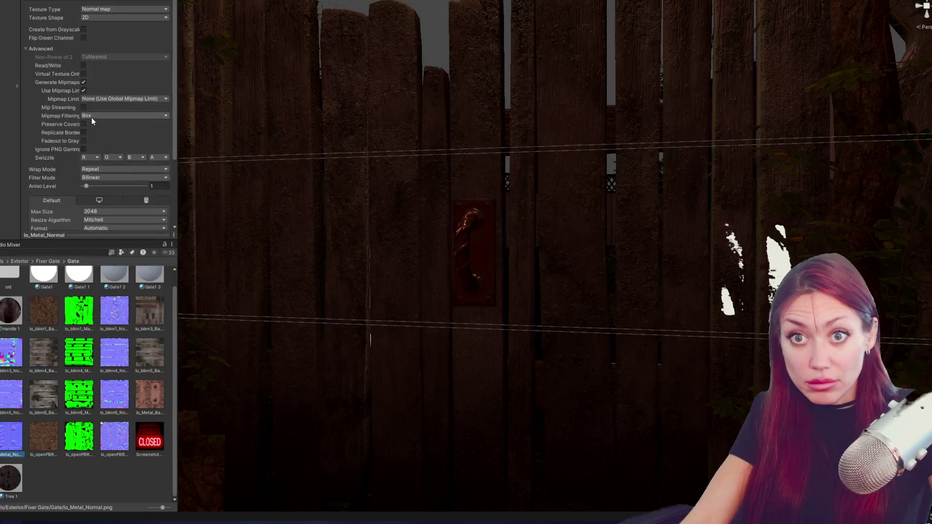
{"action": "scroll", "coordinate": [562, 264], "scroll_direction": "down", "scroll_amount": 5}
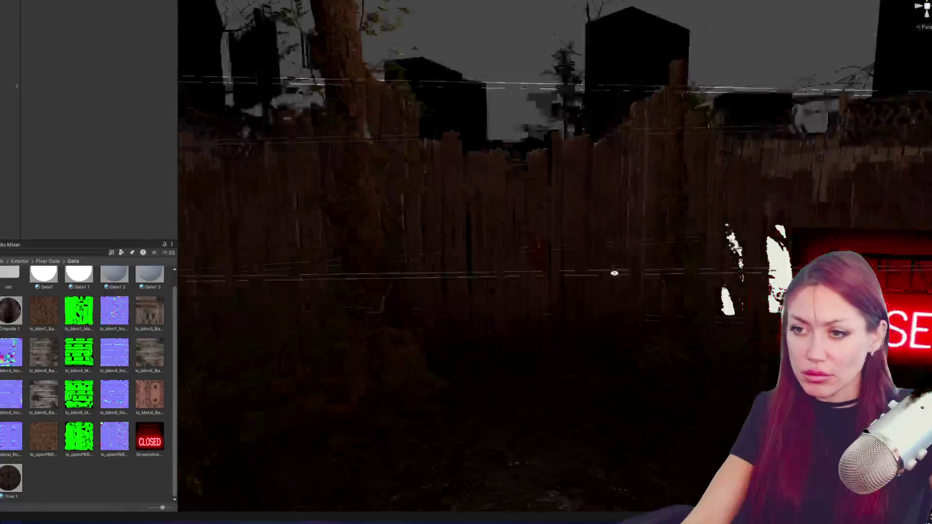
{"action": "mouse_move", "coordinate": [615, 270]}
{"action": "left_mouse_down"}
{"action": "mouse_move", "coordinate": [611, 262]}
{"action": "mouse_move", "coordinate": [628, 272]}
{"action": "mouse_move", "coordinate": [606, 262]}
{"action": "left_mouse_up"}
In Maya, rotate Handle2 around Y to -180 degrees.
{"action": "key", "text": "alt+Tab"}
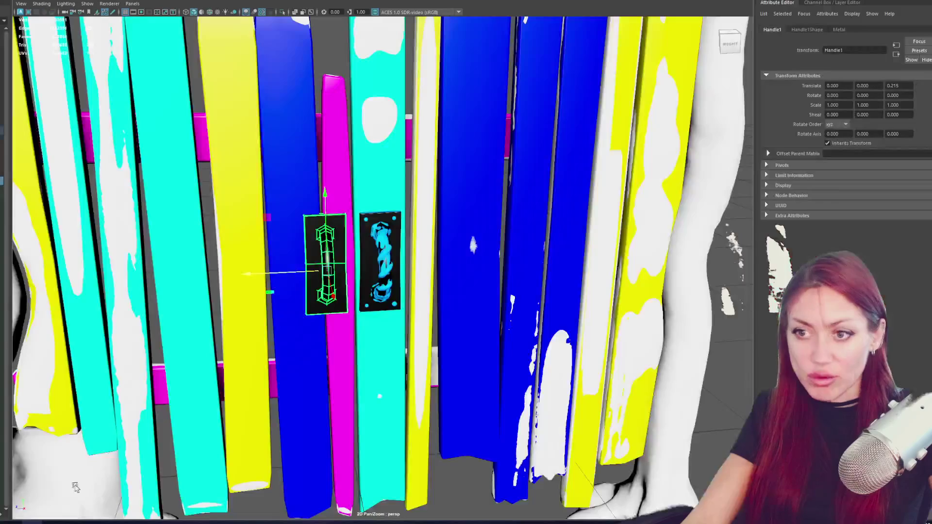
{"action": "scroll", "coordinate": [337, 95], "scroll_direction": "down", "scroll_amount": 5}
{"action": "mouse_move", "coordinate": [337, 145]}
{"action": "left_mouse_down"}
{"action": "mouse_move", "coordinate": [466, 265]}
{"action": "mouse_move", "coordinate": [449, 263]}
{"action": "left_mouse_up"}
{"action": "left_click", "coordinate": [440, 276]}
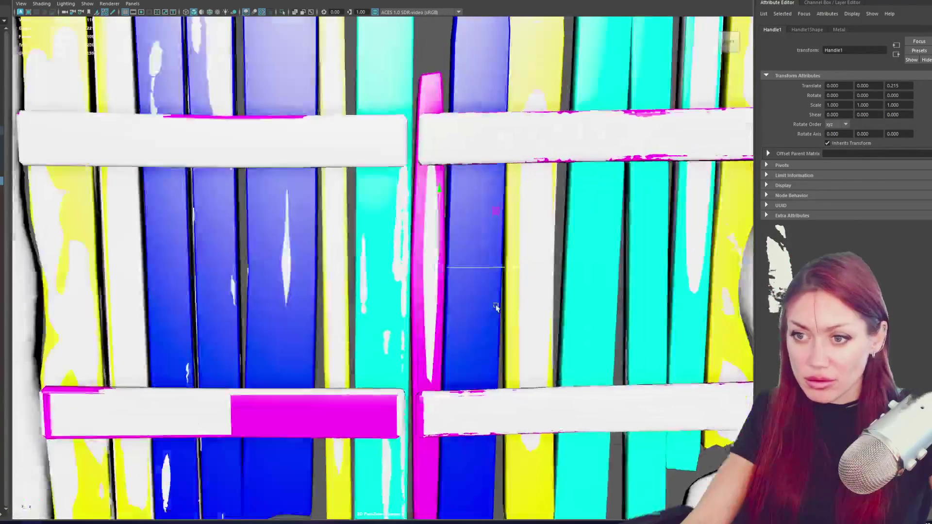
{"action": "key", "text": "e"}
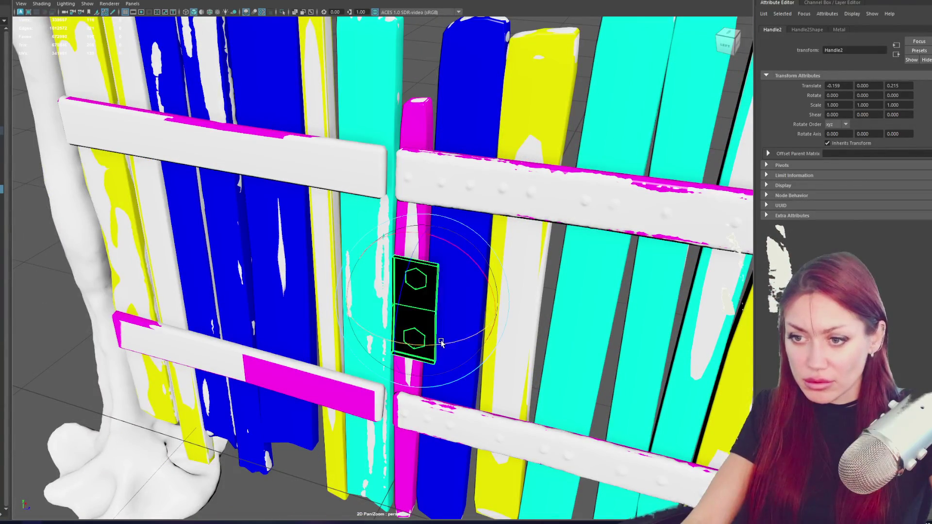
{"action": "left_click_drag", "start_coordinate": [441, 342], "coordinate": [440, 274]}
{"action": "key", "text": "w"}
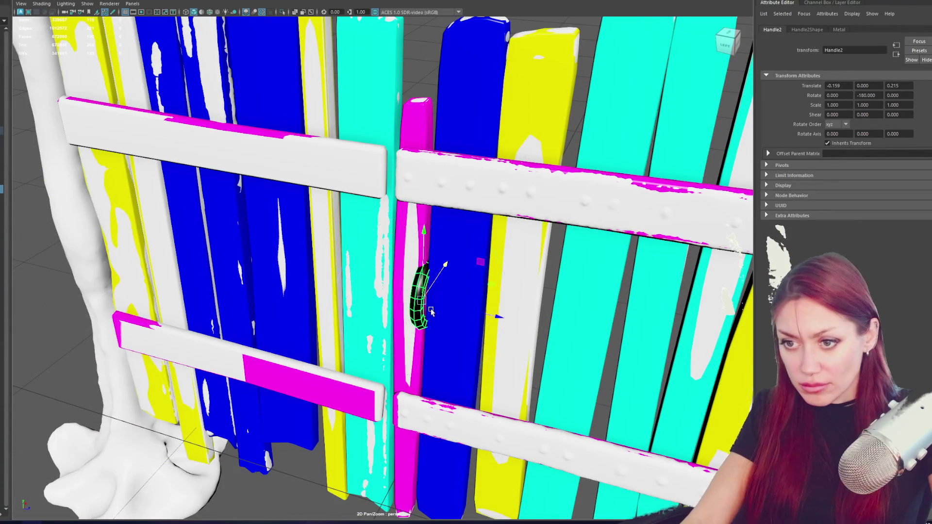
Duplicate Handle2 and slide the copy along Z onto the other door.
{"action": "key", "text": "ctrl+d"}
{"action": "mouse_move", "coordinate": [462, 308]}
{"action": "left_mouse_down"}
{"action": "mouse_move", "coordinate": [407, 306]}
{"action": "mouse_move", "coordinate": [362, 269]}
{"action": "left_mouse_up"}
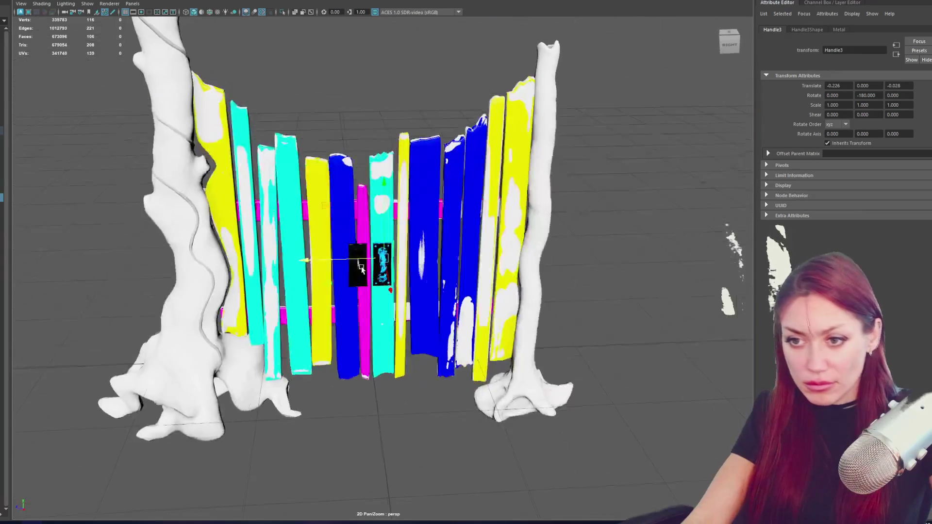
{"action": "scroll", "coordinate": [361, 269], "scroll_direction": "up", "scroll_amount": 3}
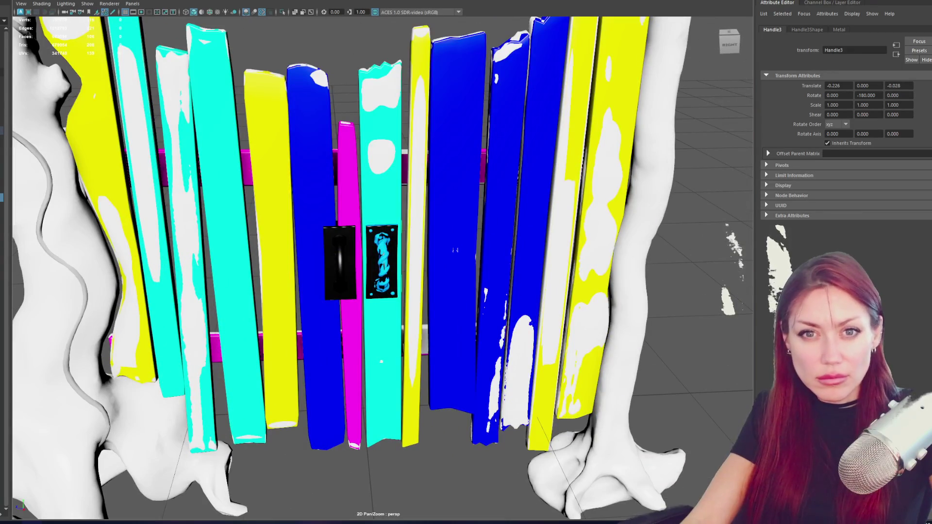
{"action": "left_click", "coordinate": [385, 191]}
{"action": "mouse_move", "coordinate": [385, 195]}
{"action": "left_mouse_down"}
{"action": "mouse_move", "coordinate": [272, 208]}
{"action": "mouse_move", "coordinate": [385, 227]}
{"action": "left_mouse_up"}
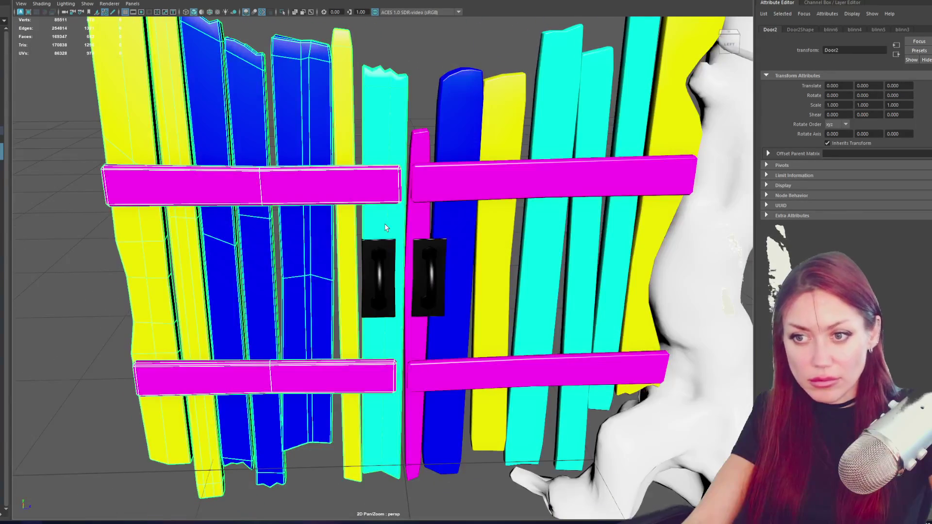
Nudge Handle3 right and tilt it to sit flush on the planks.
{"action": "left_click", "coordinate": [374, 269]}
{"action": "key", "text": "w"}
{"action": "left_click_drag", "start_coordinate": [401, 283], "coordinate": [407, 284]}
{"action": "key", "text": "e"}
{"action": "left_click_drag", "start_coordinate": [420, 214], "coordinate": [382, 224]}
{"action": "key", "text": "w"}
Shift Handle1 along the door and tilt it to match the planks.
{"action": "left_click", "coordinate": [414, 266]}
{"action": "key", "text": "e"}
{"action": "left_click_drag", "start_coordinate": [415, 215], "coordinate": [334, 232], "text": "alt"}
{"action": "left_click", "coordinate": [349, 247]}
{"action": "key", "text": "w"}
{"action": "left_click_drag", "start_coordinate": [317, 270], "coordinate": [316, 270]}
{"action": "key", "text": "e"}
{"action": "left_click_drag", "start_coordinate": [340, 209], "coordinate": [357, 202]}
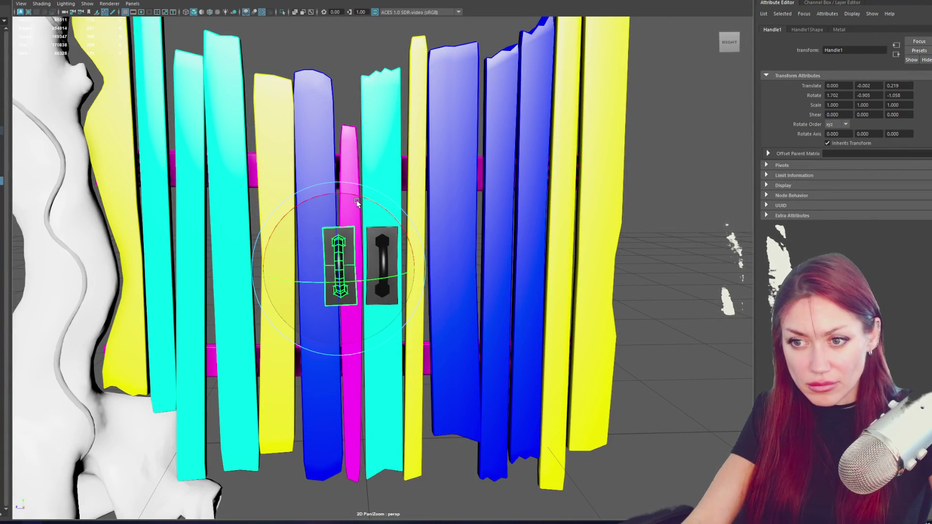
Select both the right and left handles together and switch to the four-view layout.
{"action": "scroll", "coordinate": [357, 202], "scroll_direction": "down", "scroll_amount": 3}
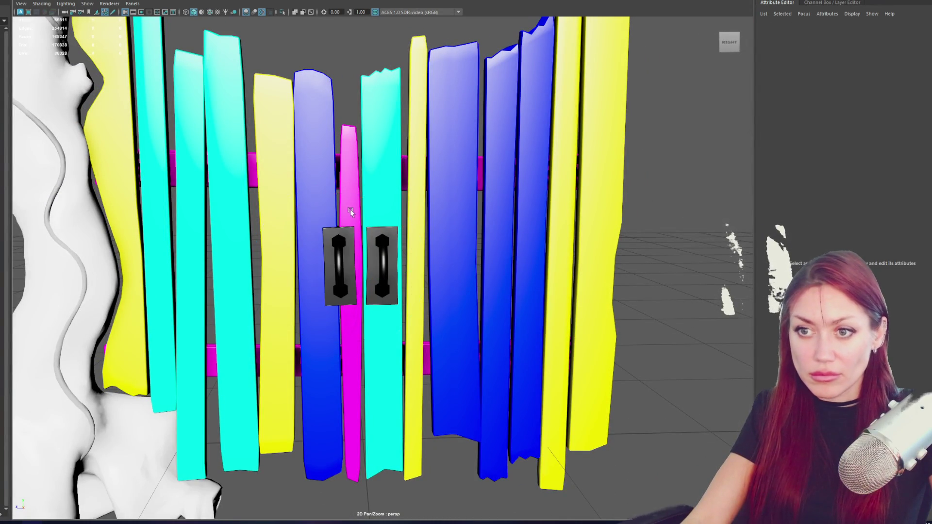
{"action": "mouse_move", "coordinate": [341, 255]}
{"action": "left_mouse_down", "text": "alt"}
{"action": "mouse_move", "coordinate": [497, 283]}
{"action": "mouse_move", "coordinate": [381, 264]}
{"action": "mouse_move", "coordinate": [446, 263]}
{"action": "mouse_move", "coordinate": [449, 292]}
{"action": "left_mouse_up", "text": "alt"}
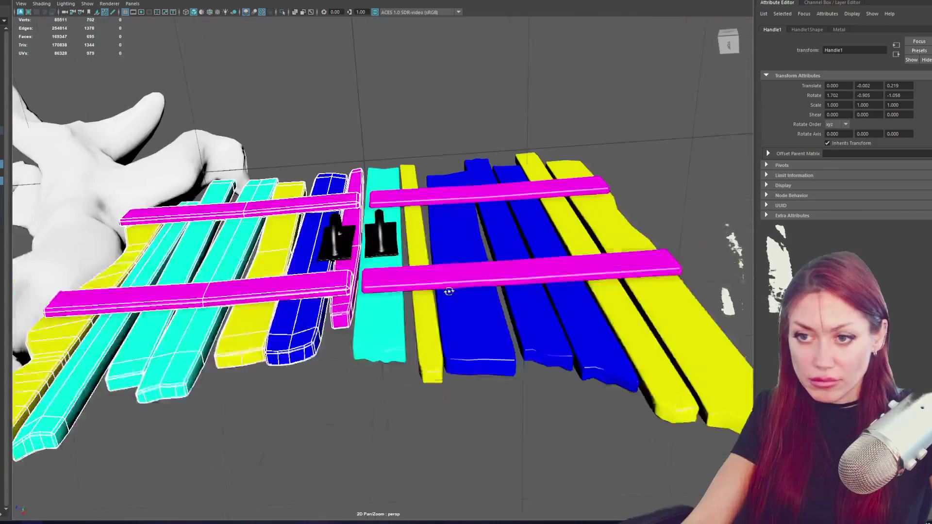
{"action": "left_click", "coordinate": [333, 243]}
{"action": "left_click_drag", "start_coordinate": [332, 242], "coordinate": [441, 246], "text": "alt"}
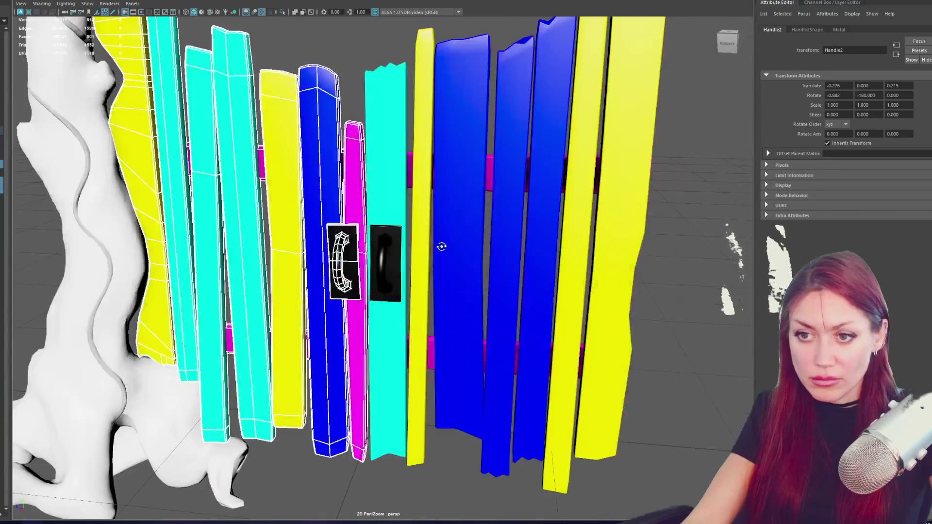
{"action": "left_click", "coordinate": [36, 0]}
{"action": "left_click", "coordinate": [385, 262]}
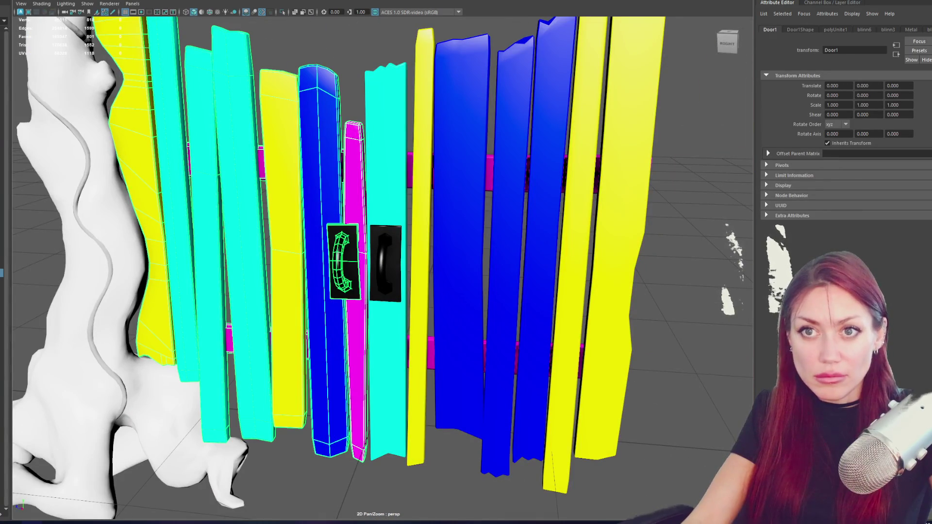
{"action": "left_click", "coordinate": [381, 203]}
{"action": "mouse_move", "coordinate": [381, 203]}
{"action": "left_mouse_down", "text": "alt"}
{"action": "mouse_move", "coordinate": [437, 243]}
{"action": "mouse_move", "coordinate": [394, 268]}
{"action": "mouse_move", "coordinate": [331, 259]}
{"action": "mouse_move", "coordinate": [382, 262]}
{"action": "left_mouse_up", "text": "alt"}
{"action": "left_click", "coordinate": [382, 262]}
{"action": "left_click", "coordinate": [36, 0]}
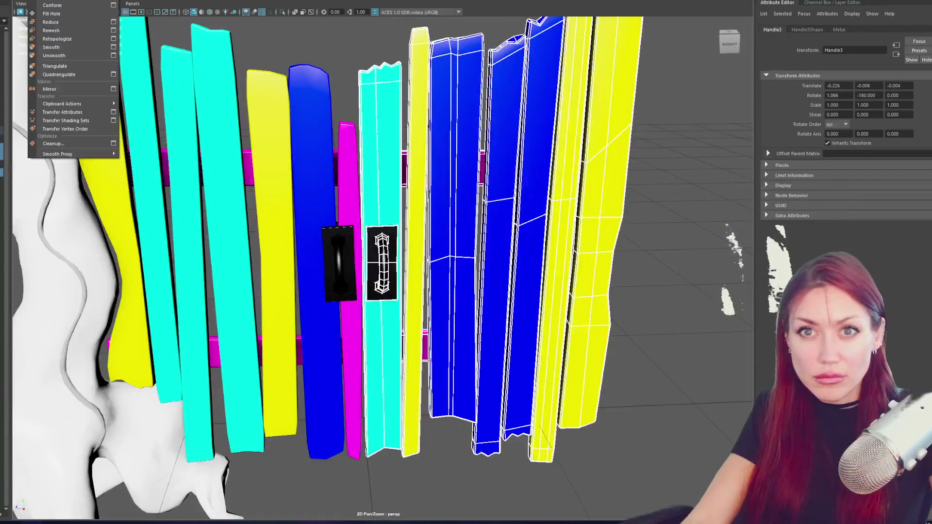
{"action": "left_click", "coordinate": [338, 262], "text": "shift"}
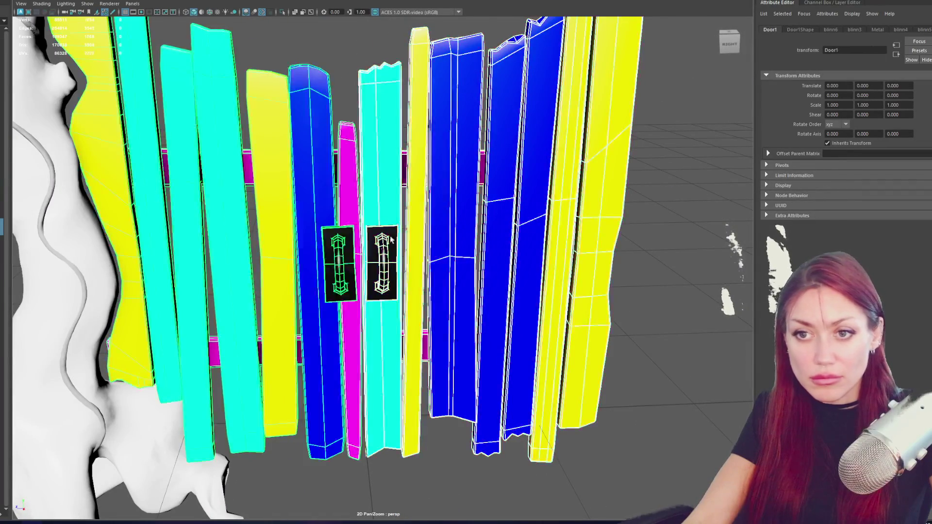
{"action": "key", "text": "space"}
Isolate both handles in a maximized wireframe top view.
{"action": "key", "text": "f"}
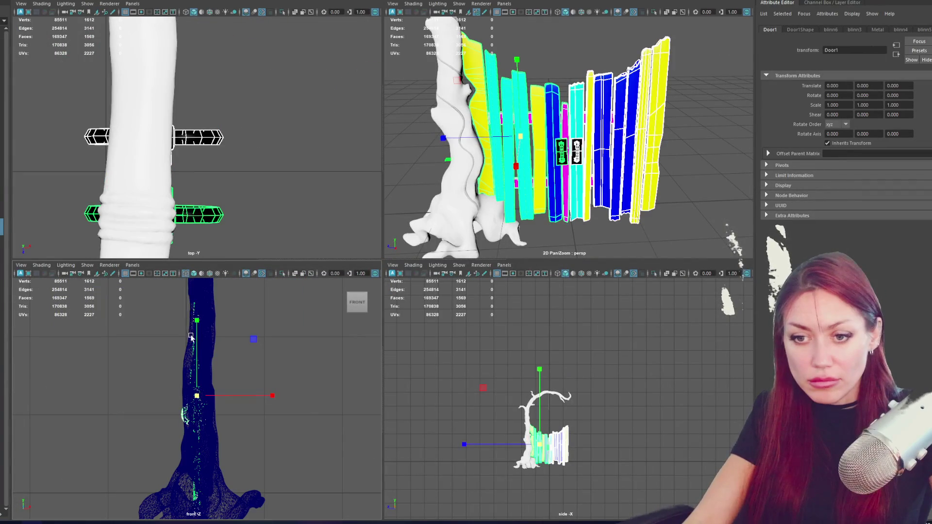
{"action": "key", "text": "f"}
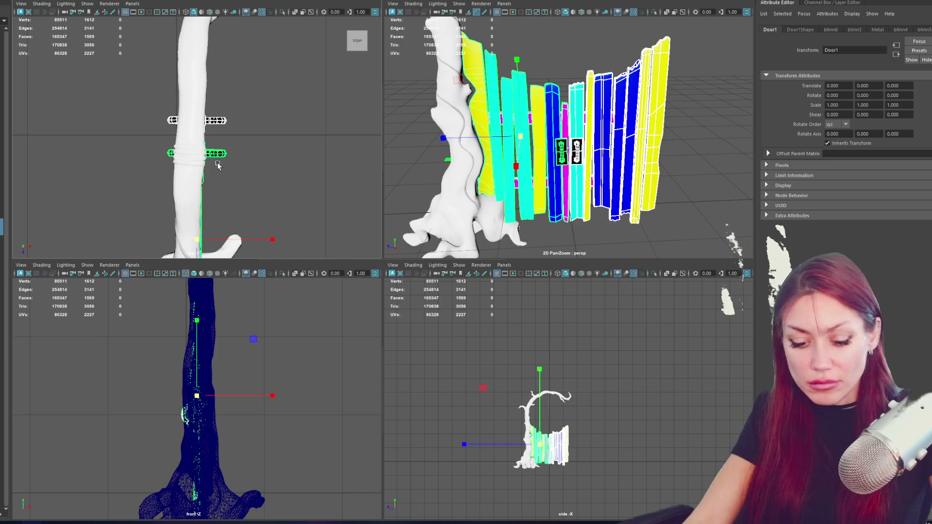
{"action": "key", "text": "4"}
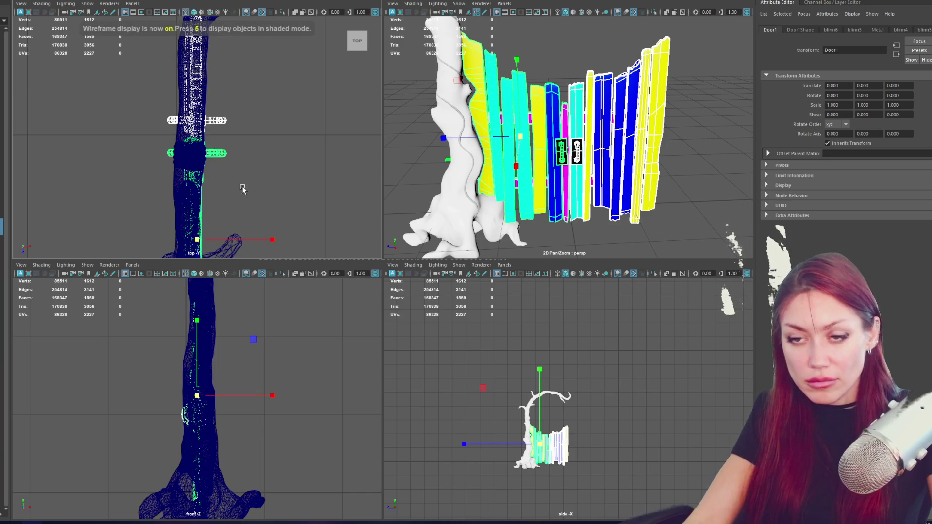
{"action": "key", "text": "space"}
{"action": "scroll", "coordinate": [387, 234], "scroll_direction": "up", "scroll_amount": 2}
{"action": "left_click", "coordinate": [427, 293]}
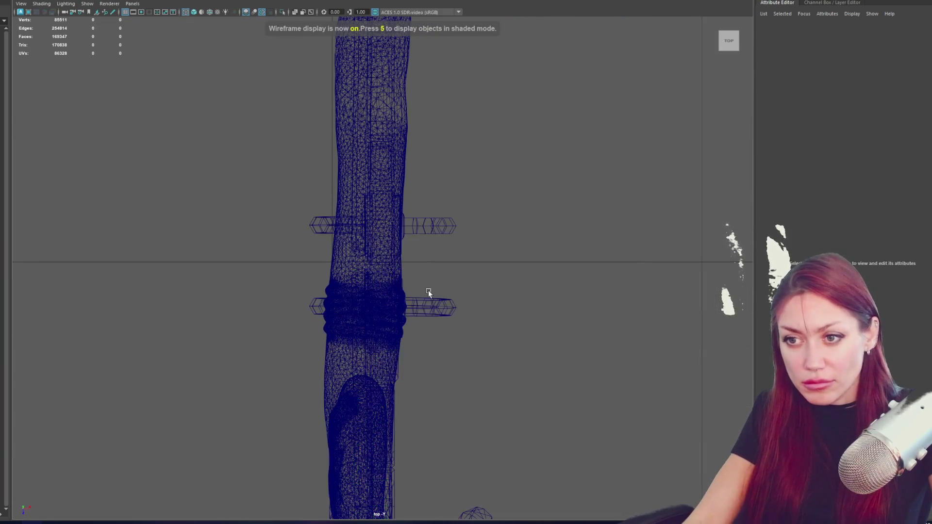
{"action": "left_click", "coordinate": [426, 227], "text": "shift"}
{"action": "key", "text": "ctrl+1"}
{"action": "left_click", "coordinate": [385, 217]}
{"action": "key", "text": "e"}
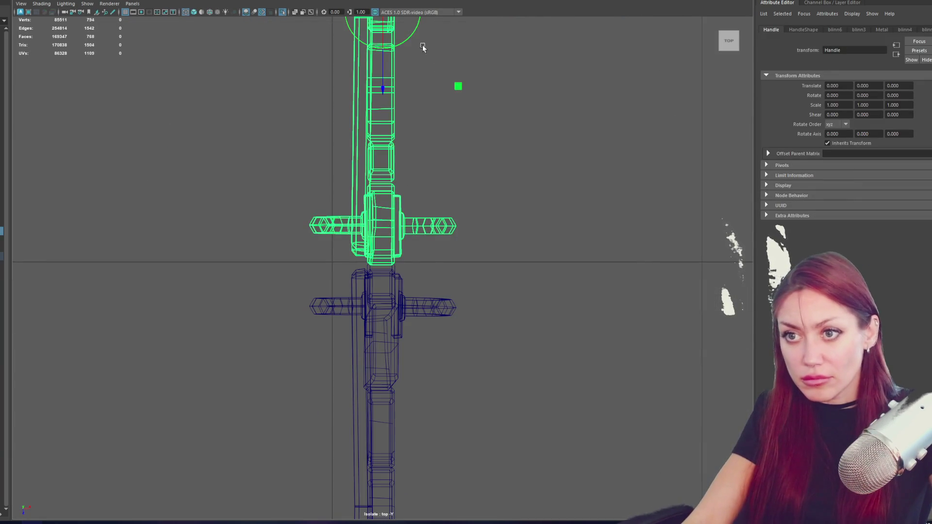
{"action": "mouse_move", "coordinate": [384, 287]}
{"action": "left_mouse_down"}
{"action": "mouse_move", "coordinate": [352, 406]}
{"action": "mouse_move", "coordinate": [350, 216]}
{"action": "mouse_move", "coordinate": [344, 385]}
{"action": "mouse_move", "coordinate": [358, 141]}
{"action": "mouse_move", "coordinate": [385, 339]}
{"action": "mouse_move", "coordinate": [337, 146]}
{"action": "mouse_move", "coordinate": [332, 299]}
{"action": "left_mouse_up"}
Move the Handle's pivot up to its top end and slightly left.
{"action": "key", "text": "w"}
{"action": "left_click_drag", "start_coordinate": [316, 212], "coordinate": [317, 158]}
{"action": "left_click_drag", "start_coordinate": [394, 170], "coordinate": [358, 175]}
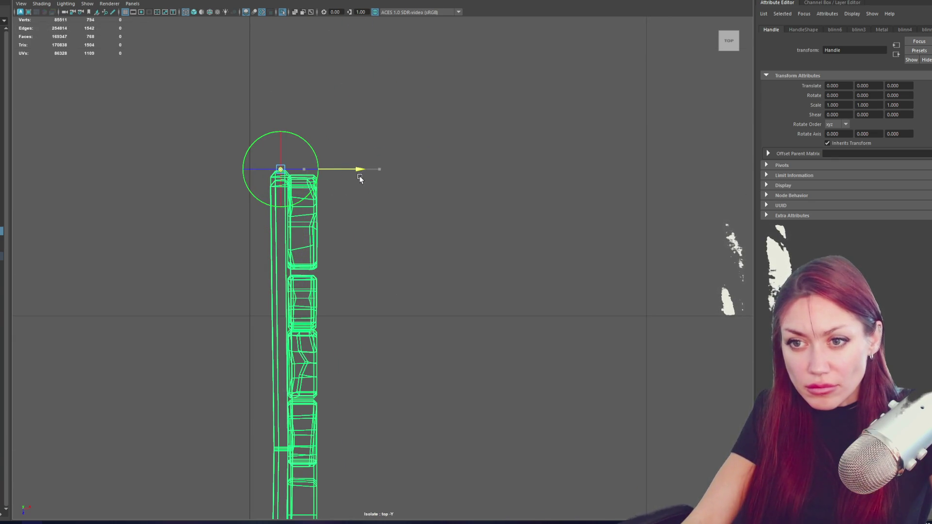
{"action": "scroll", "coordinate": [357, 174], "scroll_direction": "down", "scroll_amount": 3}
{"action": "left_click_drag", "start_coordinate": [383, 354], "coordinate": [352, 171]}
Snap Door1's pivot to the mesh's bottom end and slide it slightly left.
{"action": "key", "text": "Up"}
{"action": "key", "text": "e"}
{"action": "key", "text": "w"}
{"action": "scroll", "coordinate": [301, 221], "scroll_direction": "up", "scroll_amount": 3}
{"action": "left_click", "coordinate": [301, 221]}
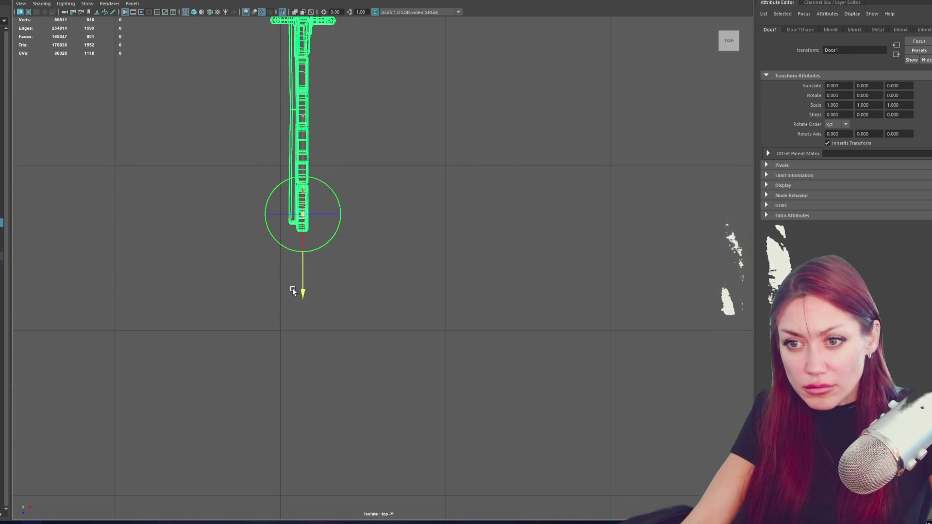
{"action": "left_click_drag", "start_coordinate": [368, 228], "coordinate": [343, 227]}
{"action": "left_click", "coordinate": [286, 282]}
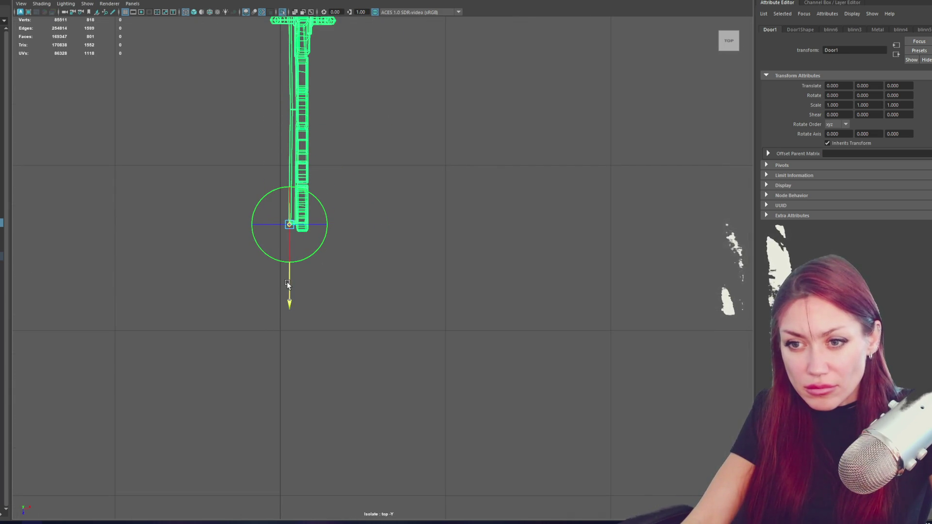
Select the Handle mesh for pivot editing, then deselect and return to perspective view.
{"action": "left_click_drag", "start_coordinate": [316, 86], "coordinate": [318, 370]}
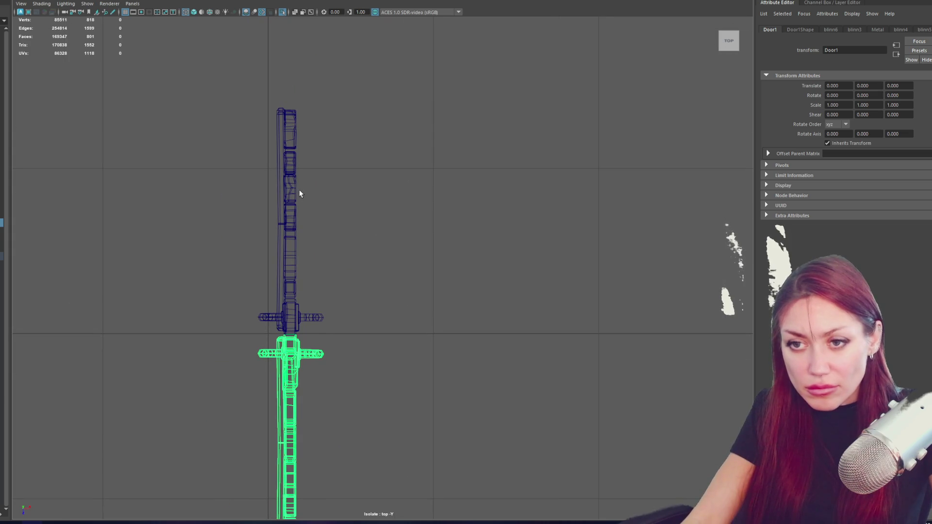
{"action": "left_click", "coordinate": [281, 199]}
{"action": "key", "text": "d"}
{"action": "left_click", "coordinate": [354, 183]}
{"action": "scroll", "coordinate": [359, 162], "scroll_direction": "down", "scroll_amount": 5}
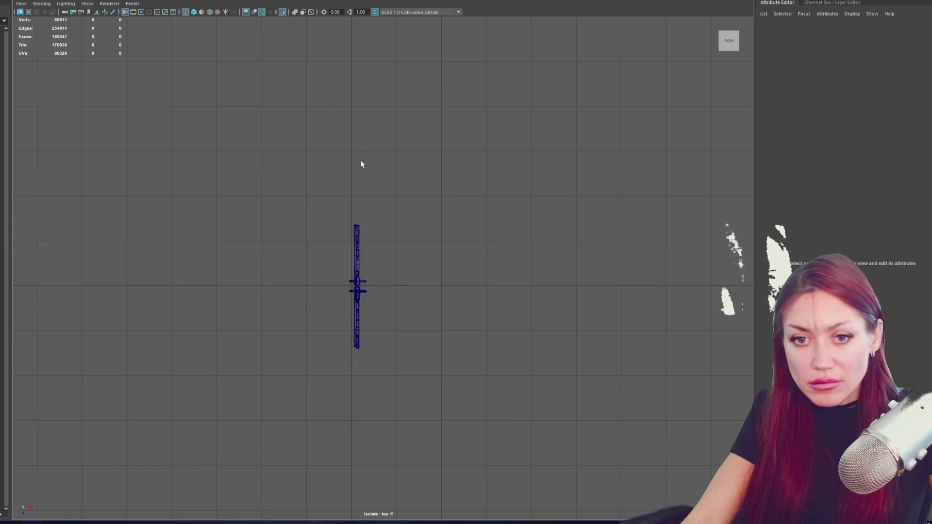
{"action": "key", "text": "space"}
{"action": "key", "text": "space"}
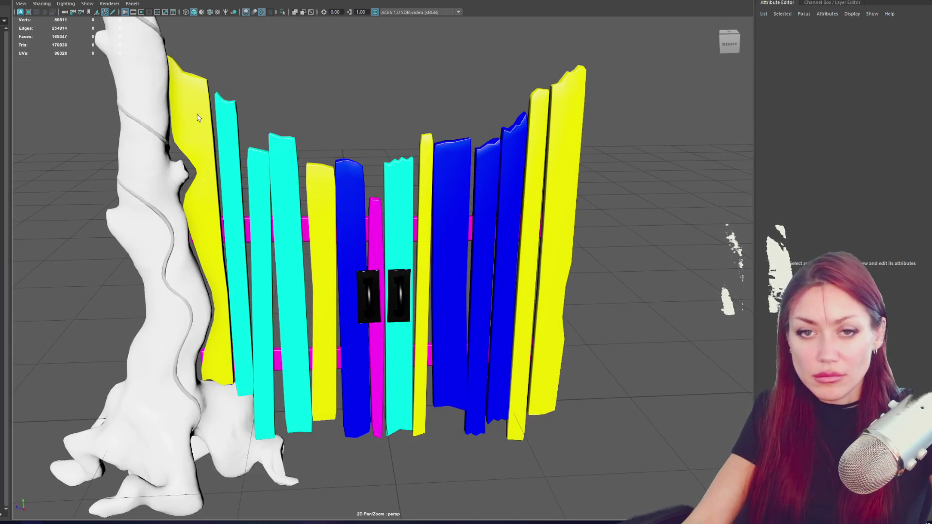
Inspect Door1 and the right door, then isolate the gate's two trees.
{"action": "left_click", "coordinate": [377, 214]}
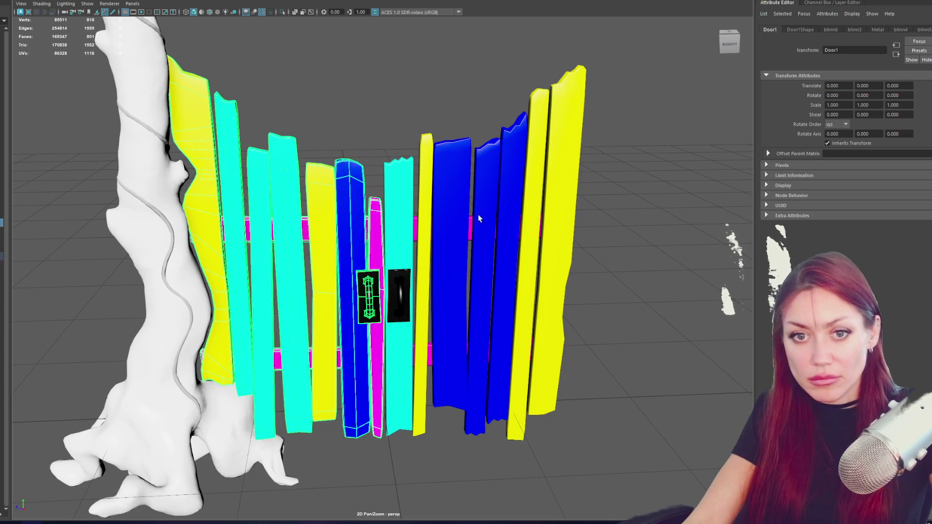
{"action": "left_click", "coordinate": [479, 218]}
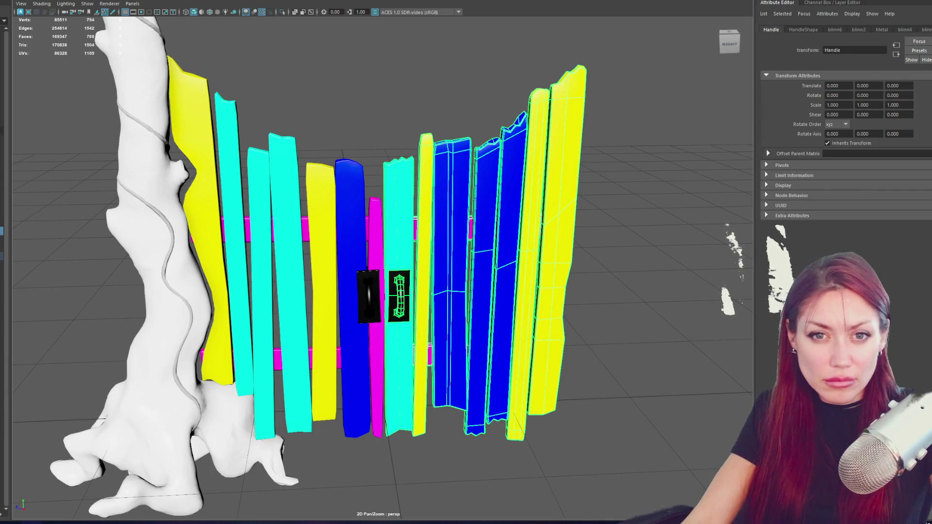
{"action": "key", "text": "Up"}
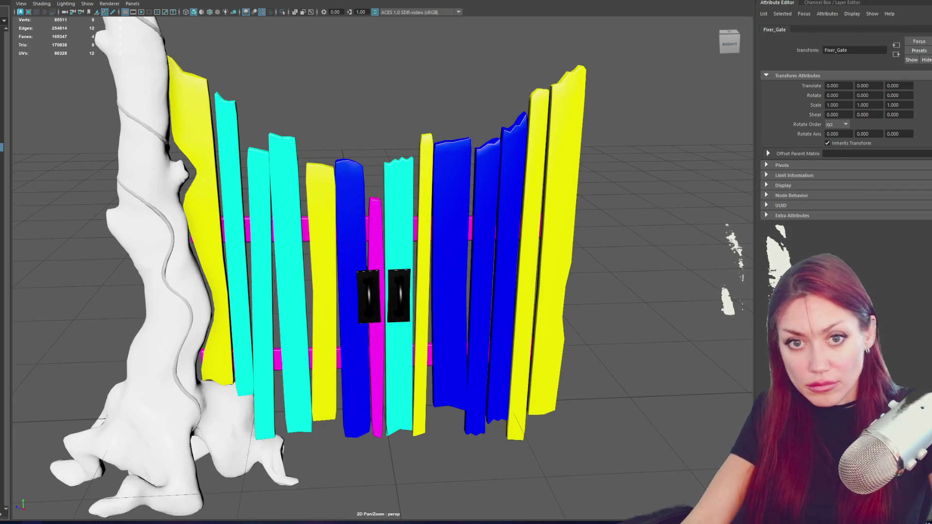
{"action": "key", "text": "ctrl+z"}
{"action": "key", "text": "ctrl+1"}
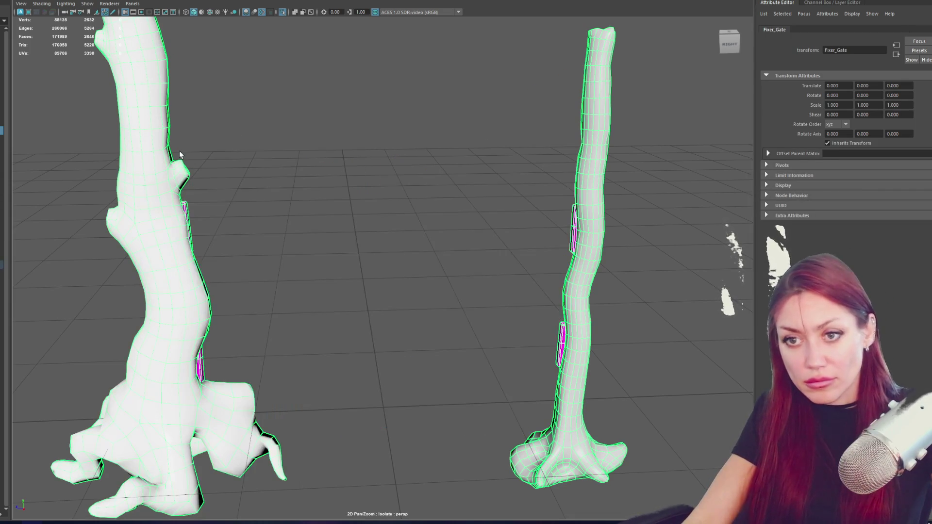
{"action": "key", "text": "Up"}
{"action": "key", "text": "Up"}
{"action": "key", "text": "Up"}
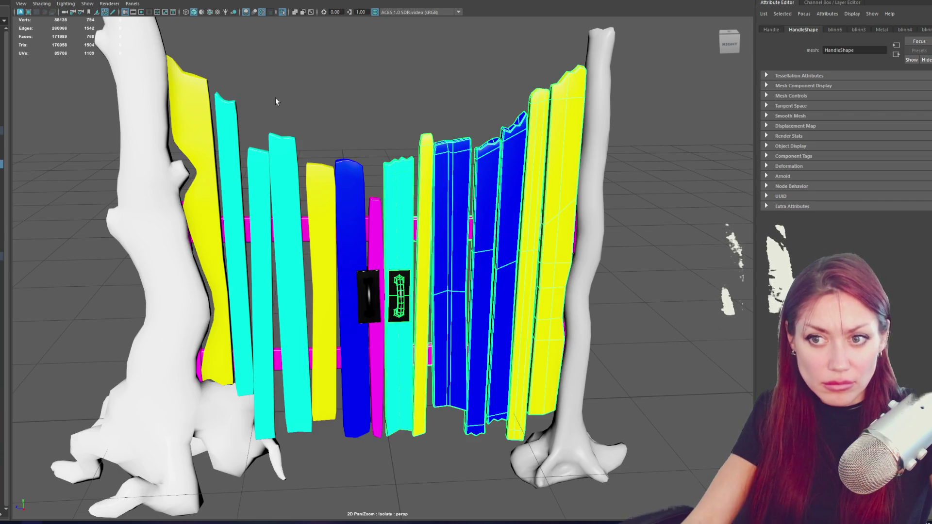
Select both door panels and walk the selection up to the whole Fixer_Gate group.
{"action": "scroll", "coordinate": [369, 94], "scroll_direction": "down", "scroll_amount": 5}
{"action": "scroll", "coordinate": [302, 204], "scroll_direction": "down", "scroll_amount": 3}
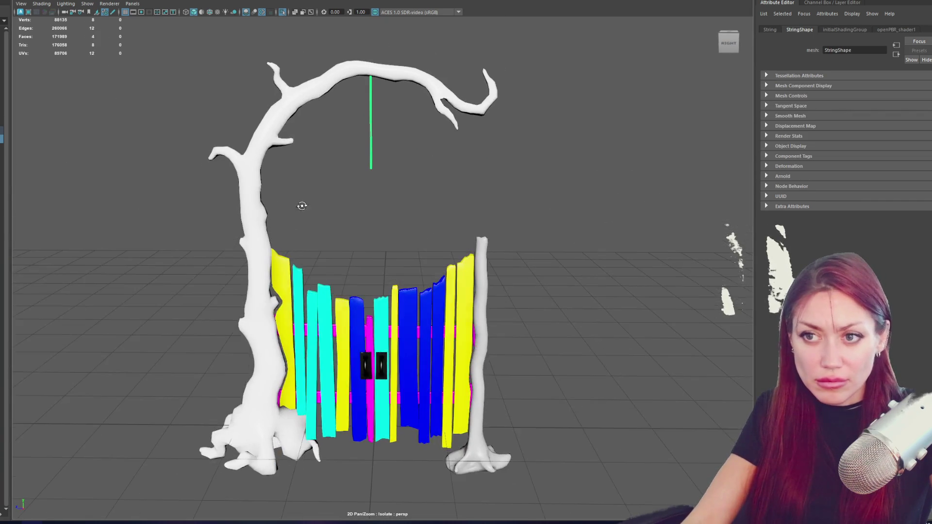
{"action": "left_click", "coordinate": [287, 268]}
{"action": "left_click", "coordinate": [398, 301]}
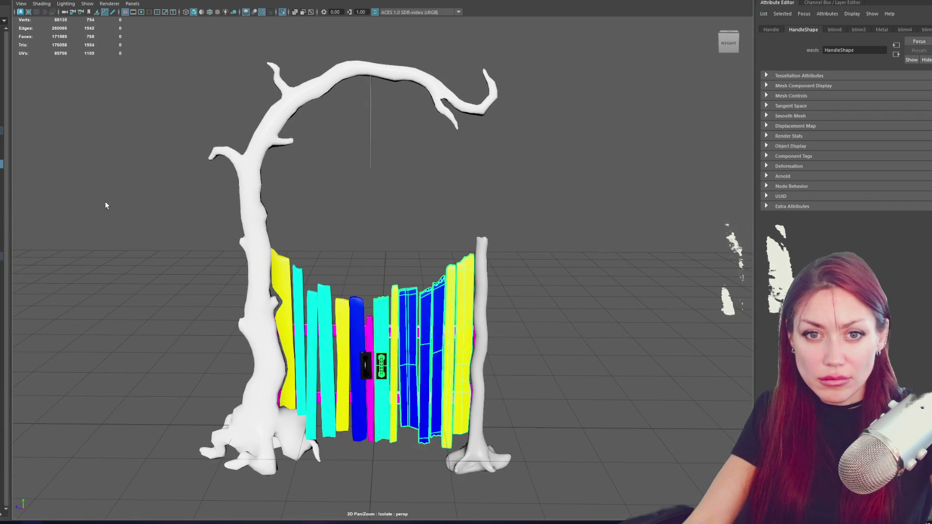
{"action": "key", "text": "Up"}
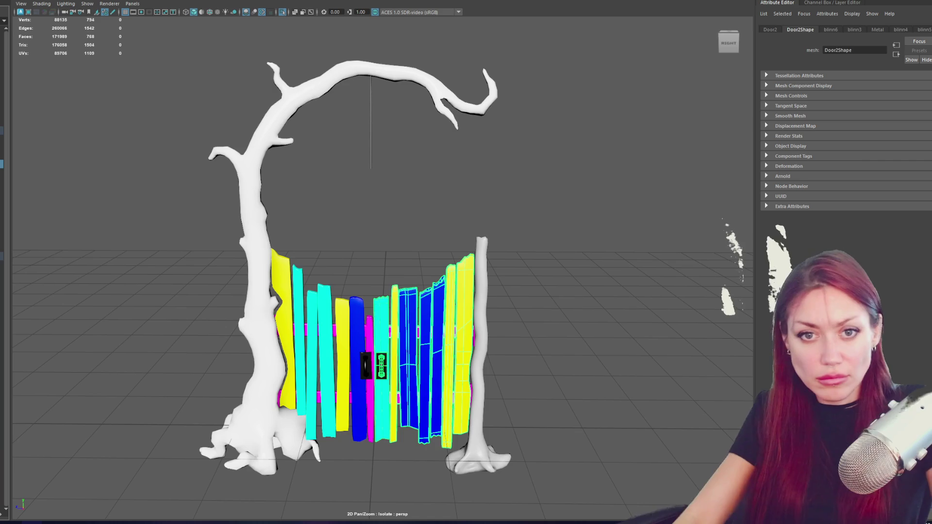
{"action": "key", "text": "Up"}
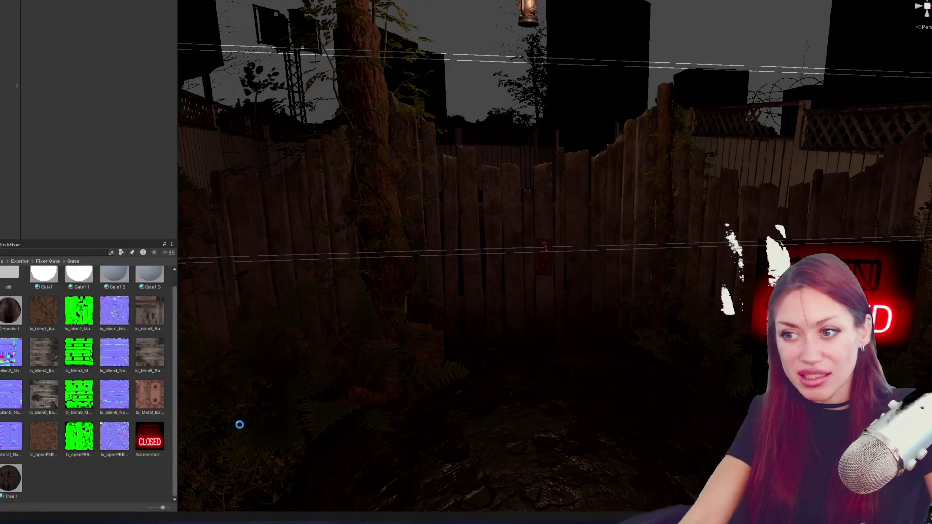
Focus the gate and drop the Gate1 1 material onto its planks.
{"action": "key", "text": "f"}
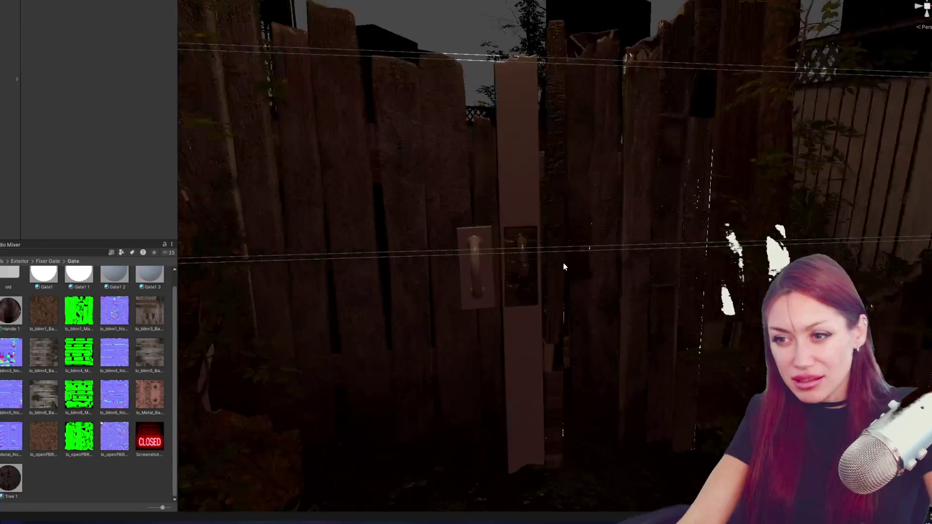
{"action": "scroll", "coordinate": [100, 343], "scroll_direction": "up", "scroll_amount": 1}
{"action": "mouse_move", "coordinate": [100, 343]}
{"action": "left_mouse_down"}
{"action": "mouse_move", "coordinate": [474, 220]}
{"action": "mouse_move", "coordinate": [577, 229]}
{"action": "mouse_move", "coordinate": [714, 223]}
{"action": "mouse_move", "coordinate": [664, 236]}
{"action": "mouse_move", "coordinate": [720, 230]}
{"action": "mouse_move", "coordinate": [682, 157]}
{"action": "left_mouse_up"}
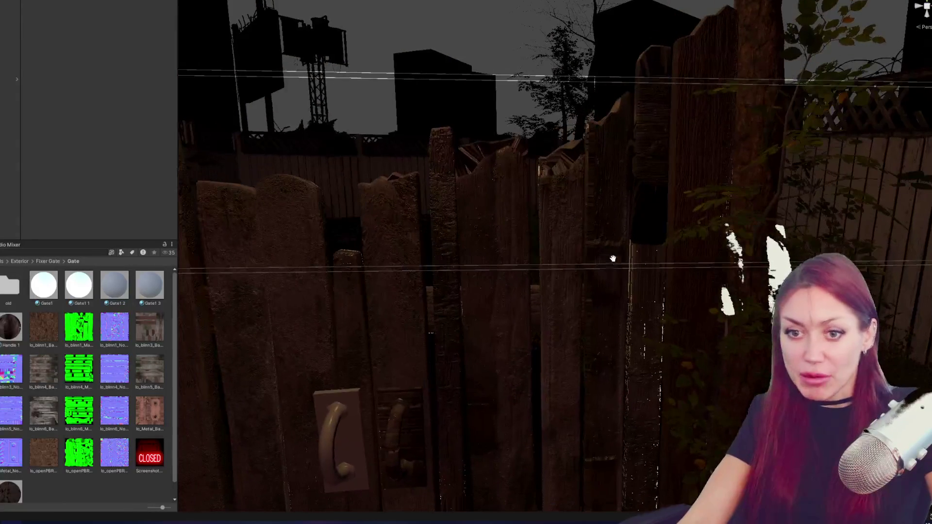
{"action": "mouse_move", "coordinate": [44, 286]}
{"action": "left_mouse_down"}
{"action": "mouse_move", "coordinate": [409, 266]}
{"action": "mouse_move", "coordinate": [654, 222]}
{"action": "mouse_move", "coordinate": [575, 246]}
{"action": "mouse_move", "coordinate": [127, 297]}
{"action": "mouse_move", "coordinate": [666, 224]}
{"action": "mouse_move", "coordinate": [495, 39]}
{"action": "mouse_move", "coordinate": [301, 280]}
{"action": "mouse_move", "coordinate": [642, 214]}
{"action": "mouse_move", "coordinate": [550, 223]}
{"action": "mouse_move", "coordinate": [572, 228]}
{"action": "mouse_move", "coordinate": [585, 245]}
{"action": "mouse_move", "coordinate": [600, 238]}
{"action": "left_mouse_up"}
{"action": "scroll", "coordinate": [563, 250], "scroll_direction": "down", "scroll_amount": 5}
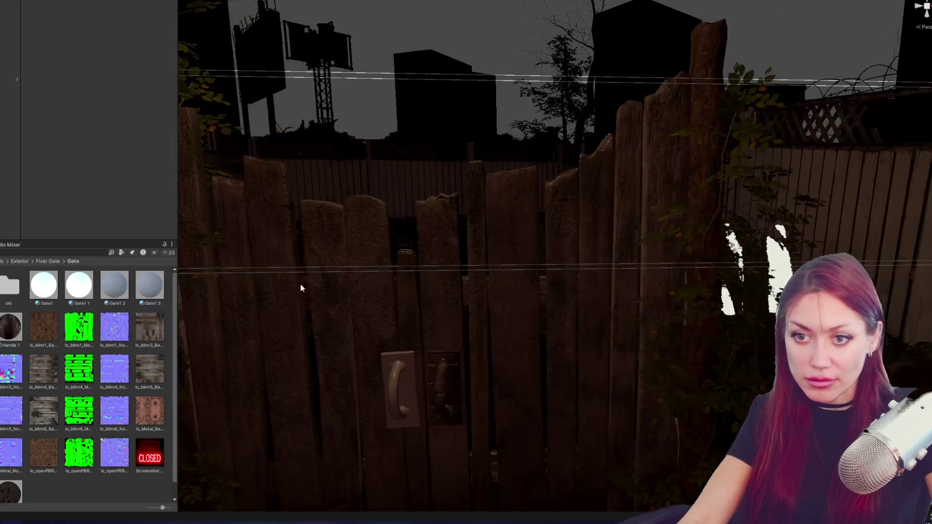
{"action": "scroll", "coordinate": [416, 281], "scroll_direction": "down", "scroll_amount": 3}
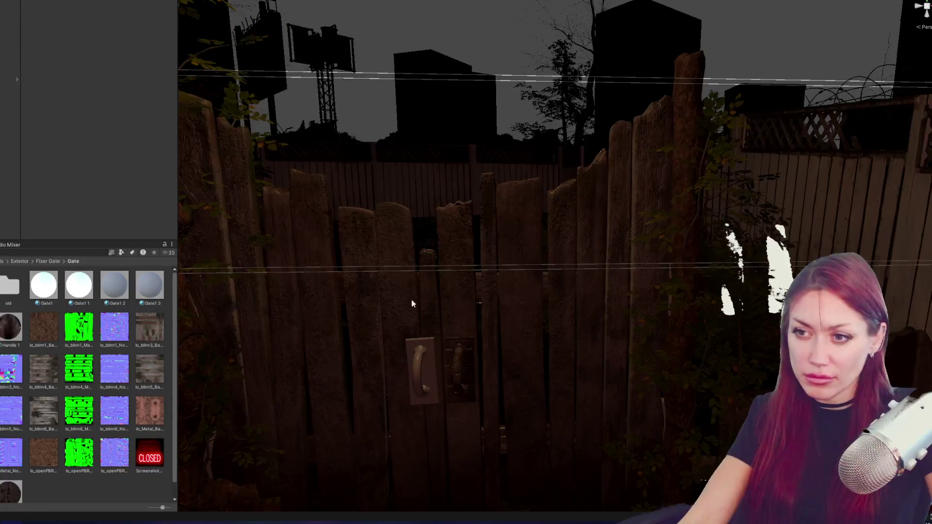
{"action": "mouse_move", "coordinate": [72, 291]}
{"action": "left_mouse_down"}
{"action": "mouse_move", "coordinate": [462, 242]}
{"action": "mouse_move", "coordinate": [485, 230]}
{"action": "left_mouse_up"}
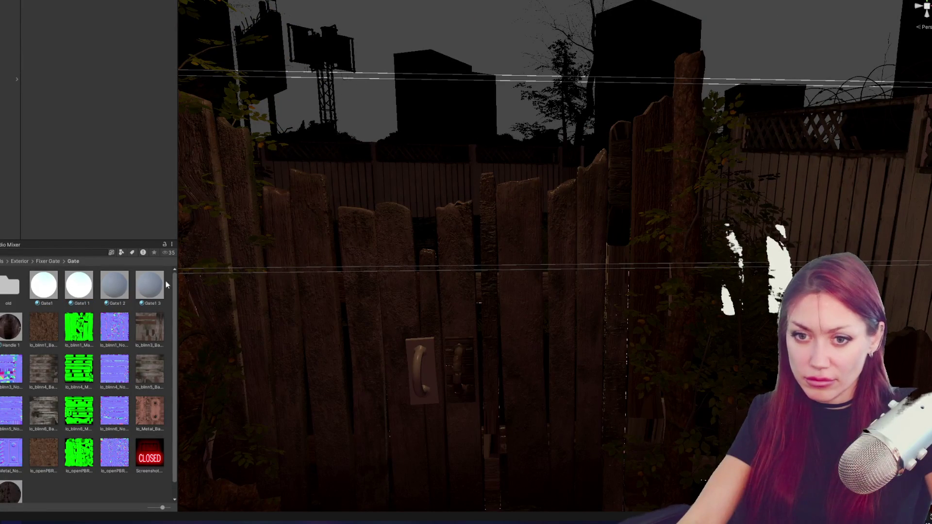
{"action": "mouse_move", "coordinate": [86, 286]}
{"action": "left_mouse_down"}
{"action": "mouse_move", "coordinate": [204, 253]}
{"action": "mouse_move", "coordinate": [489, 217]}
{"action": "left_mouse_up"}
Apply the Handle 1 material to the gate handles.
{"action": "scroll", "coordinate": [466, 223], "scroll_direction": "down", "scroll_amount": 3}
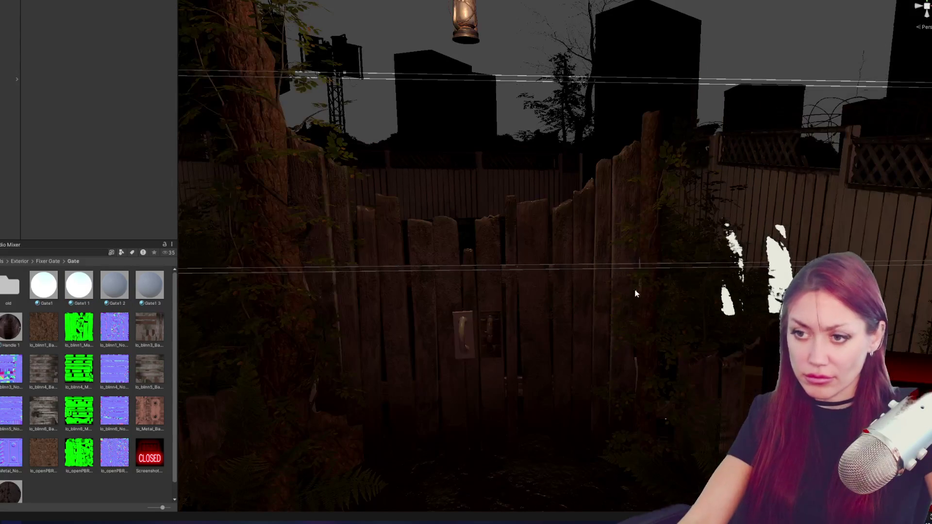
{"action": "scroll", "coordinate": [479, 333], "scroll_direction": "up", "scroll_amount": 2}
{"action": "scroll", "coordinate": [67, 461], "scroll_direction": "down", "scroll_amount": 1}
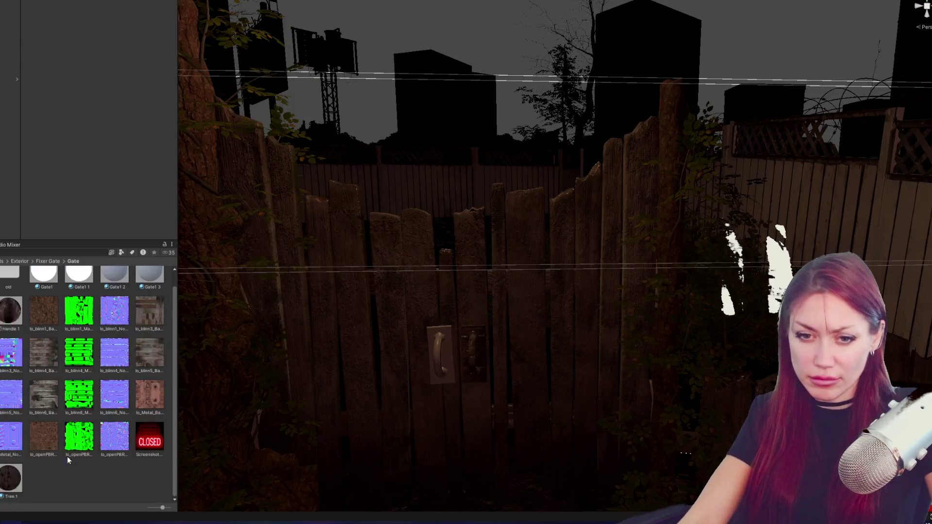
{"action": "mouse_move", "coordinate": [21, 334]}
{"action": "left_mouse_down"}
{"action": "mouse_move", "coordinate": [431, 368]}
{"action": "mouse_move", "coordinate": [296, 343]}
{"action": "mouse_move", "coordinate": [473, 350]}
{"action": "left_mouse_up"}
{"action": "mouse_move", "coordinate": [553, 366]}
{"action": "left_mouse_down"}
{"action": "mouse_move", "coordinate": [299, 333]}
{"action": "mouse_move", "coordinate": [484, 257]}
{"action": "mouse_move", "coordinate": [578, 257]}
{"action": "mouse_move", "coordinate": [588, 272]}
{"action": "mouse_move", "coordinate": [601, 233]}
{"action": "left_mouse_up"}
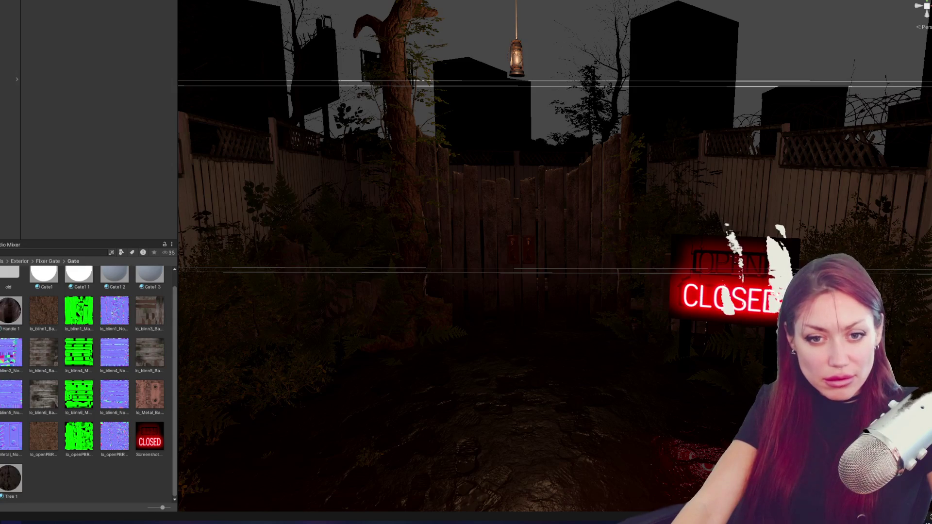
Open the Title scene and start the game from the STRAIN title menu.
{"action": "double_click", "coordinate": [10, 412]}
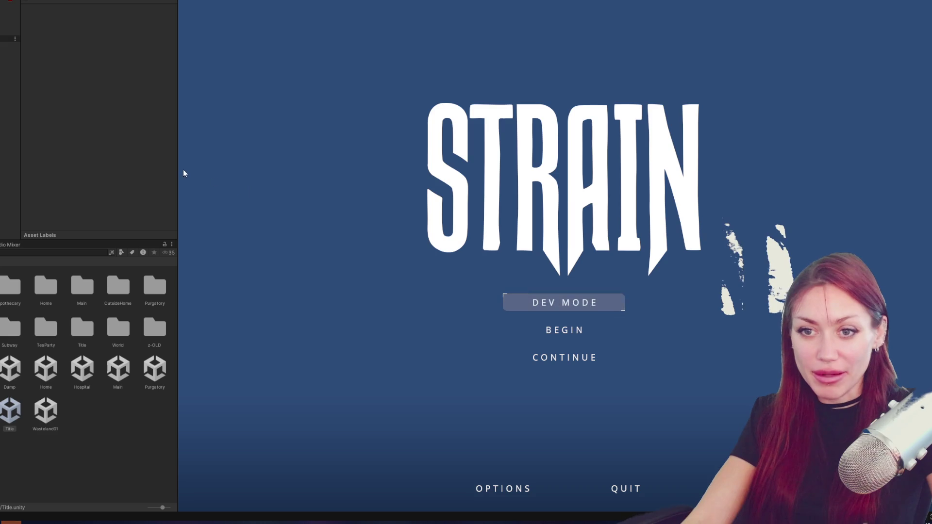
{"action": "left_click_drag", "start_coordinate": [178, 170], "coordinate": [4, 188]}
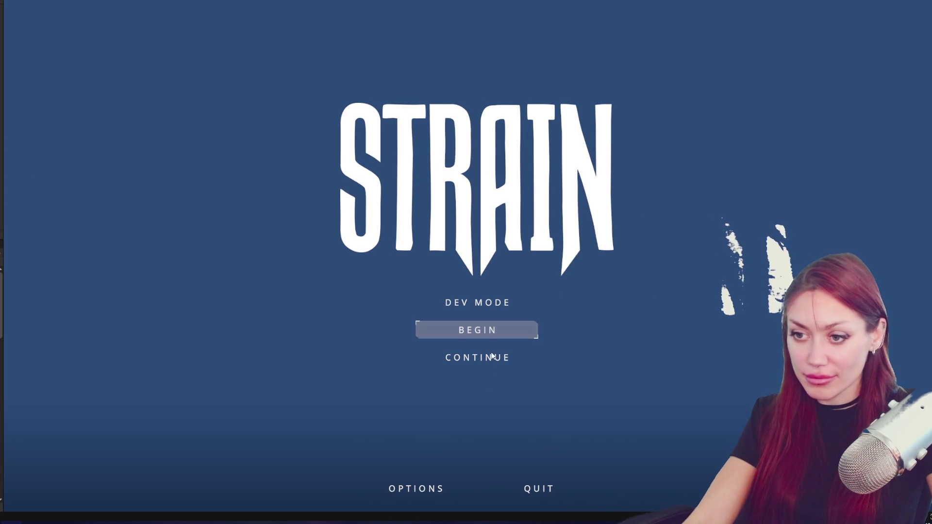
{"action": "left_click", "coordinate": [522, 300]}
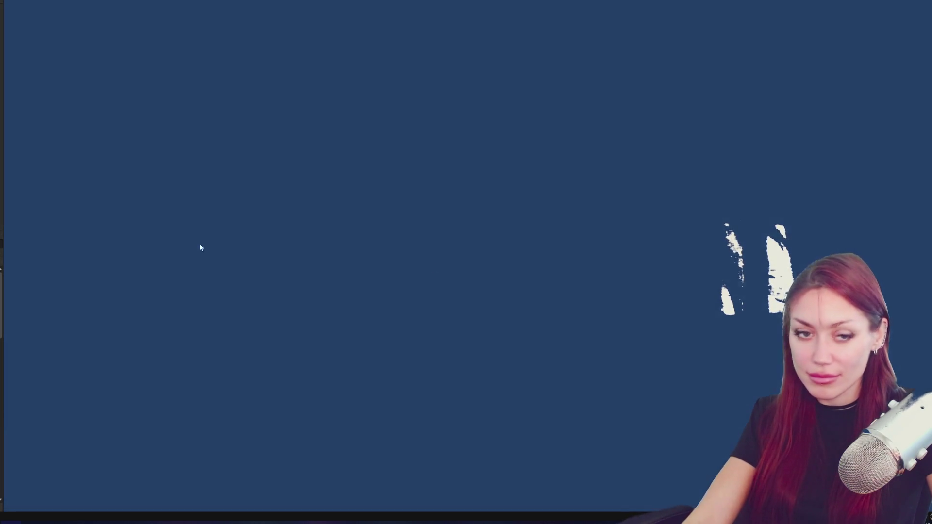